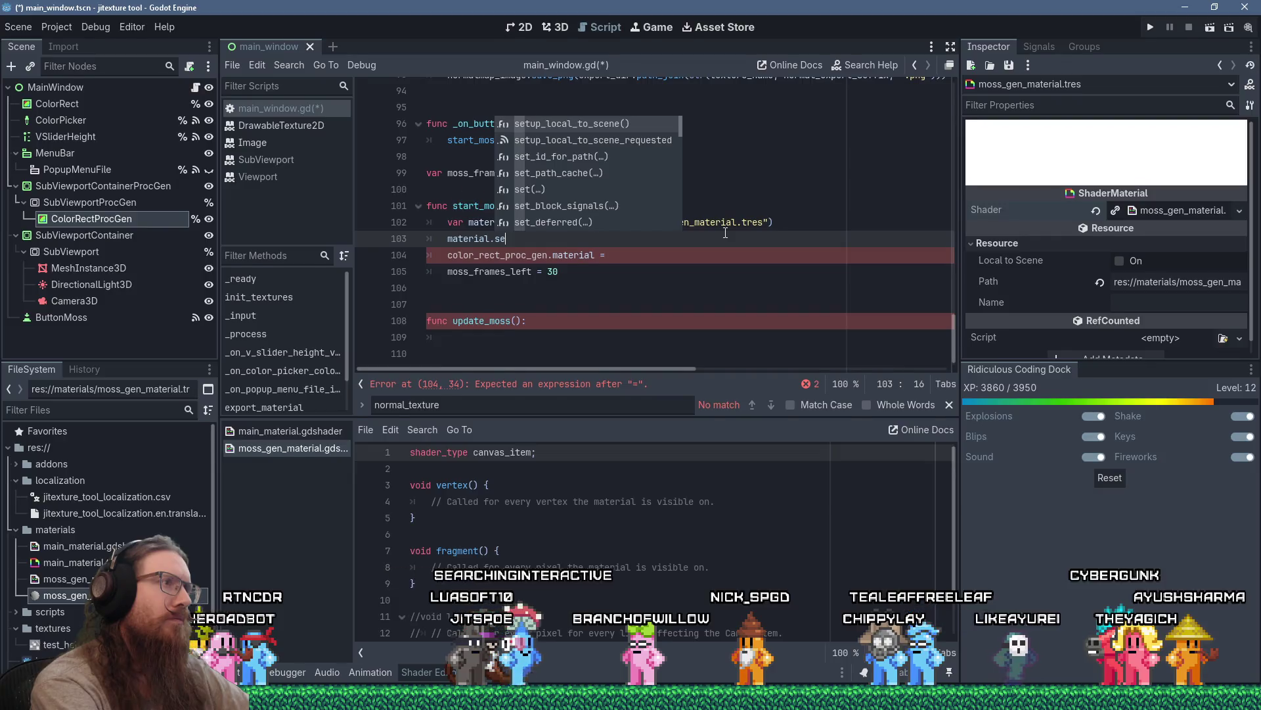
Fix the method name and declare the moss material as ShaderMaterial on line 102.
key(BackSpace)
text(hader_)
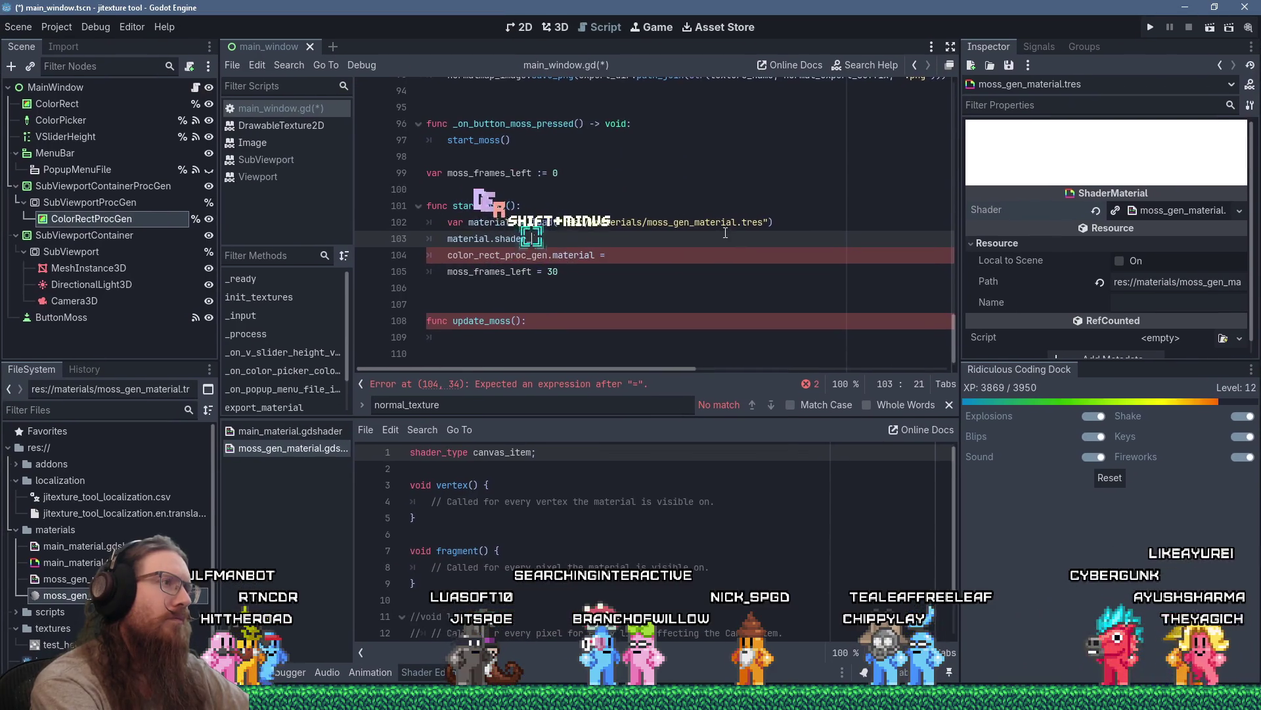
text(param)
key(Up)
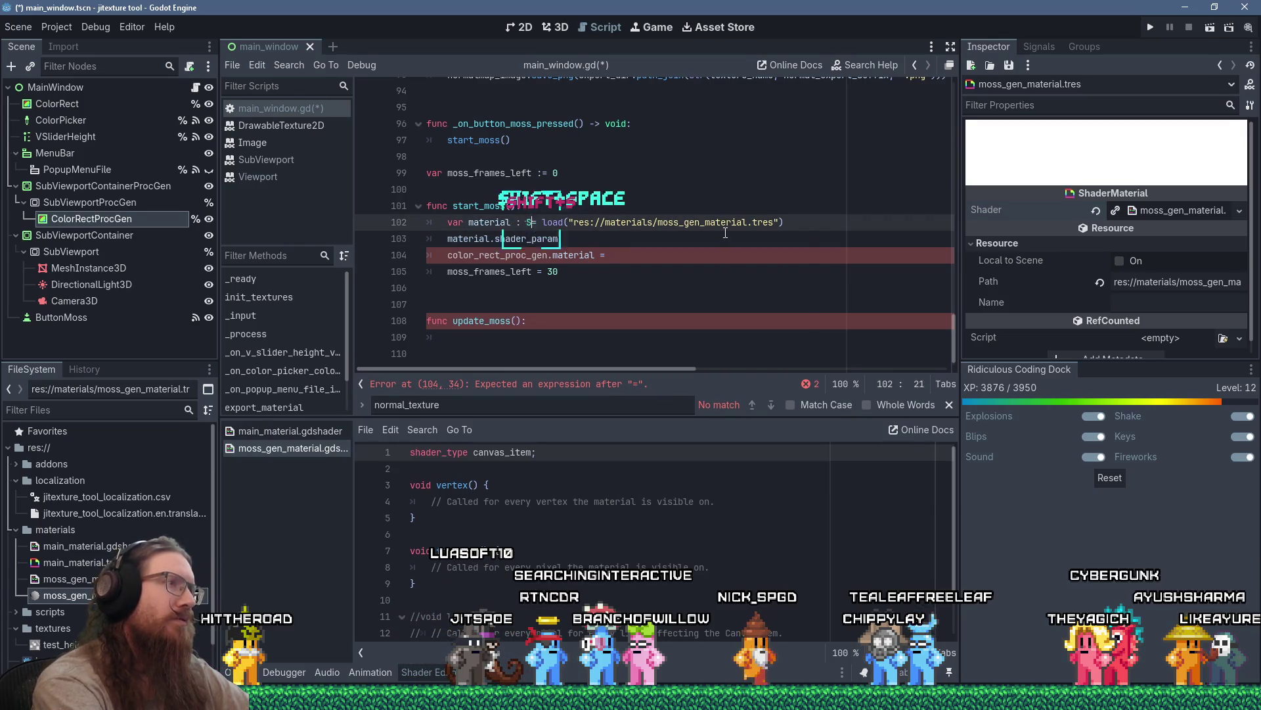
text(haderM)
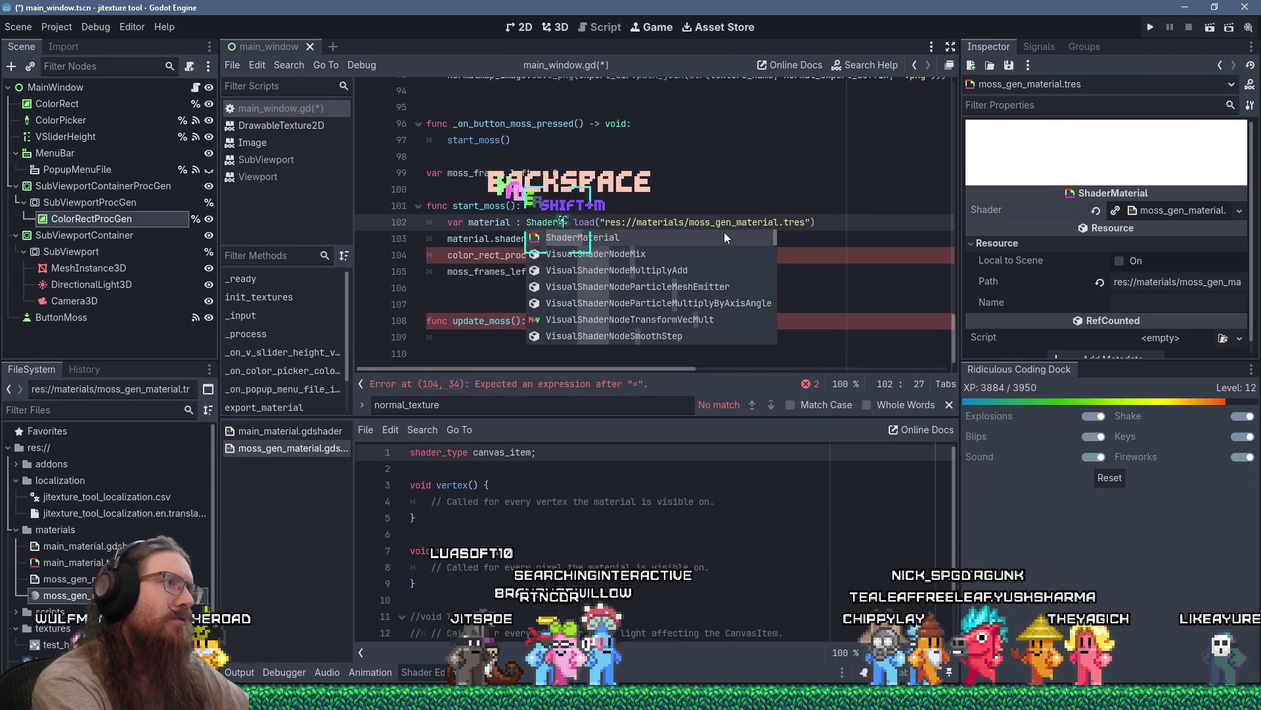
text(atertial)
key(Down)
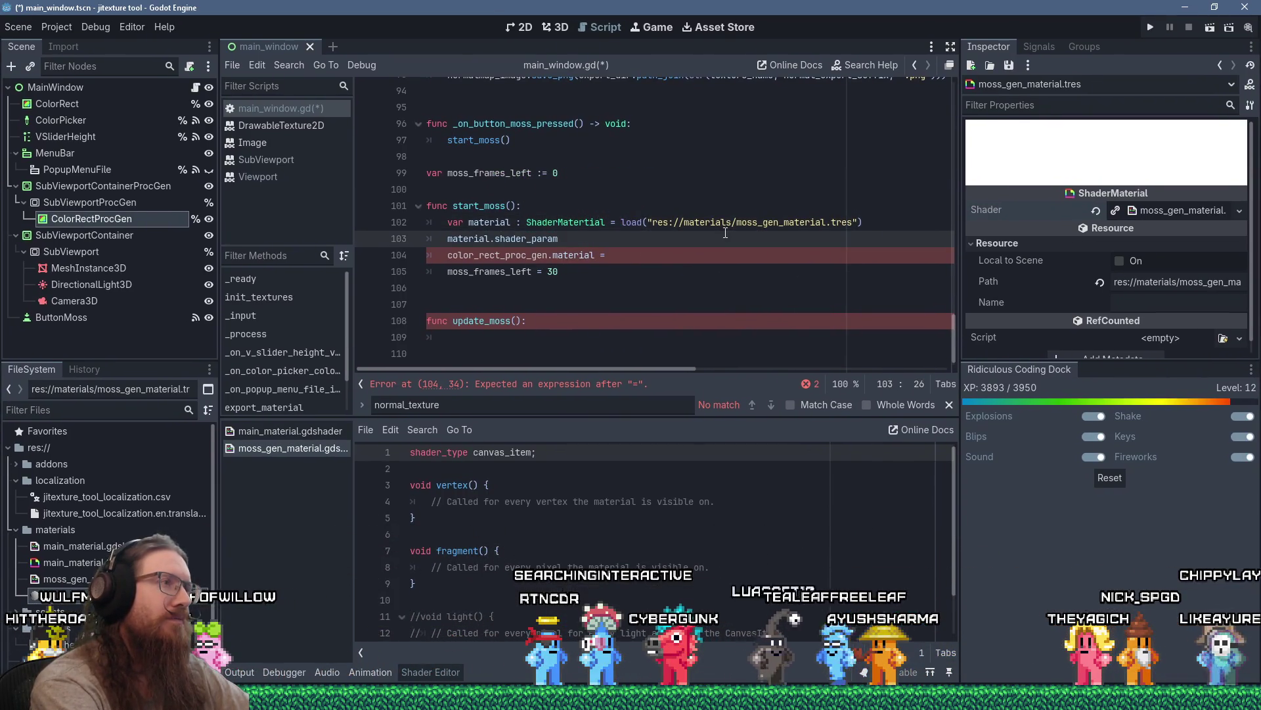
Start a material.set_shader_param( call on line 103 and search the script for 'set_shader'.
text(()
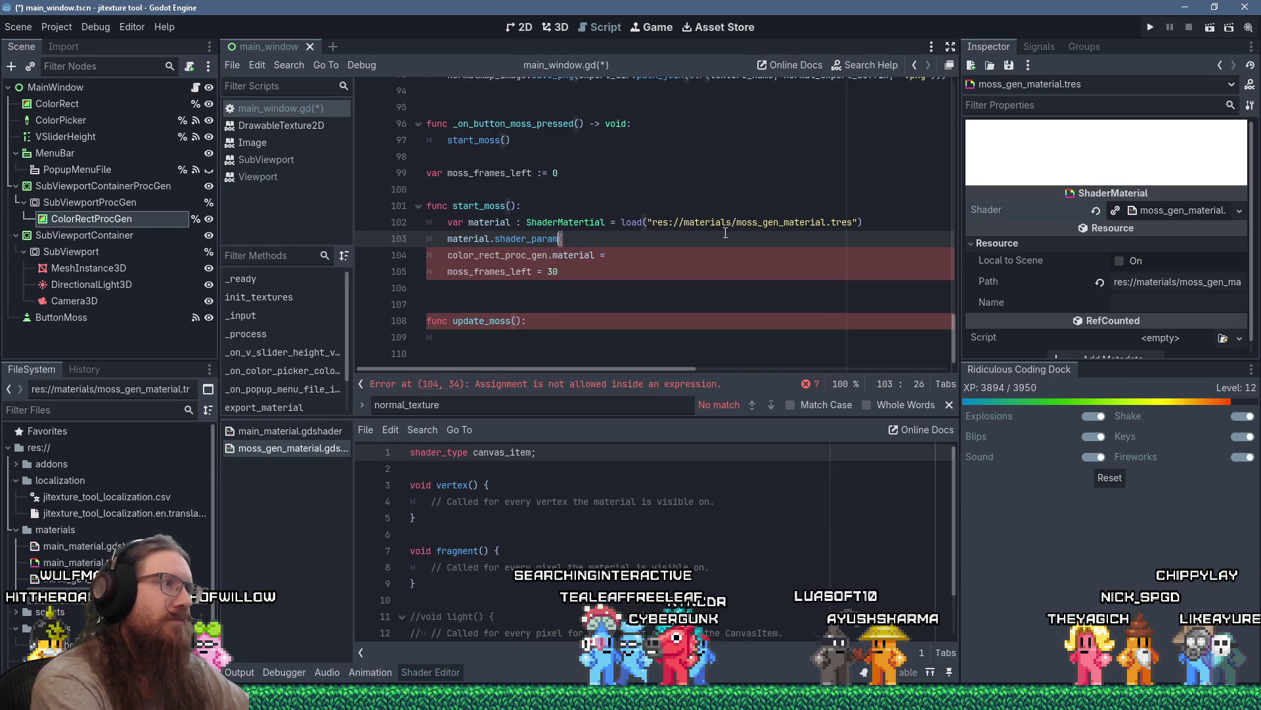
text(l.set_shade)
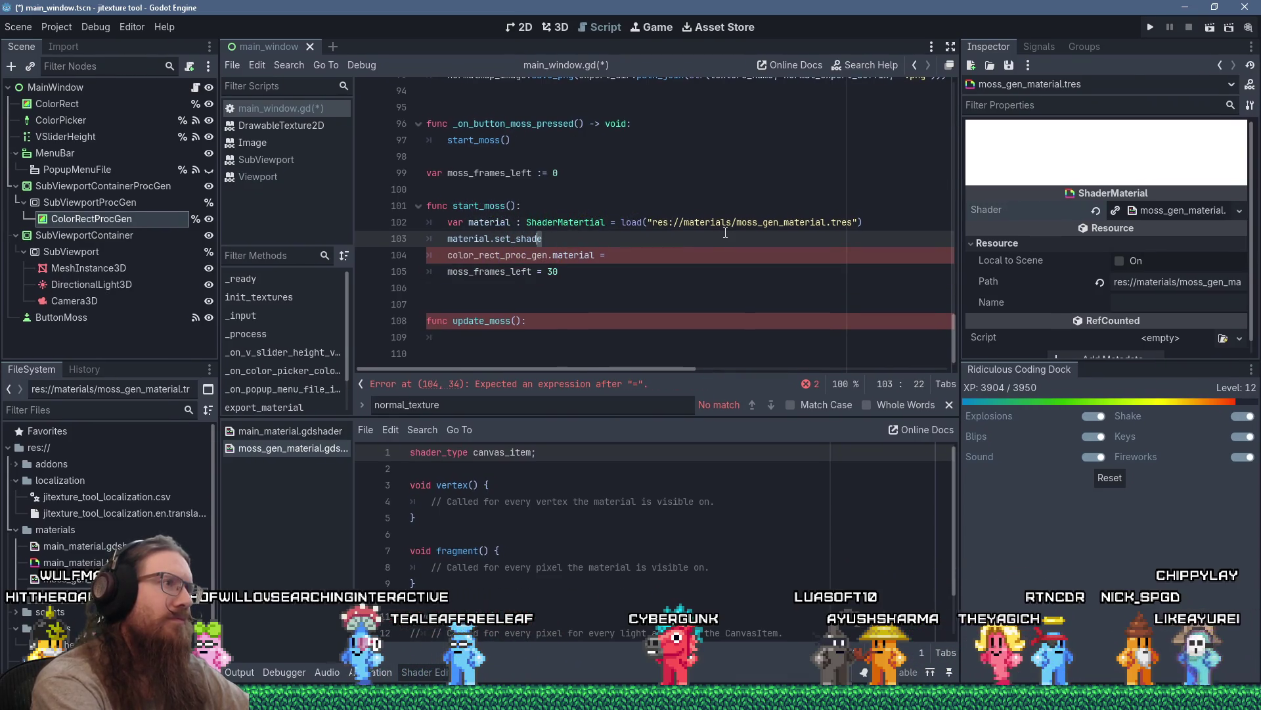
key(ctrl+shift+Left)
key(ctrl+shift+Left)
text(.set_shader)
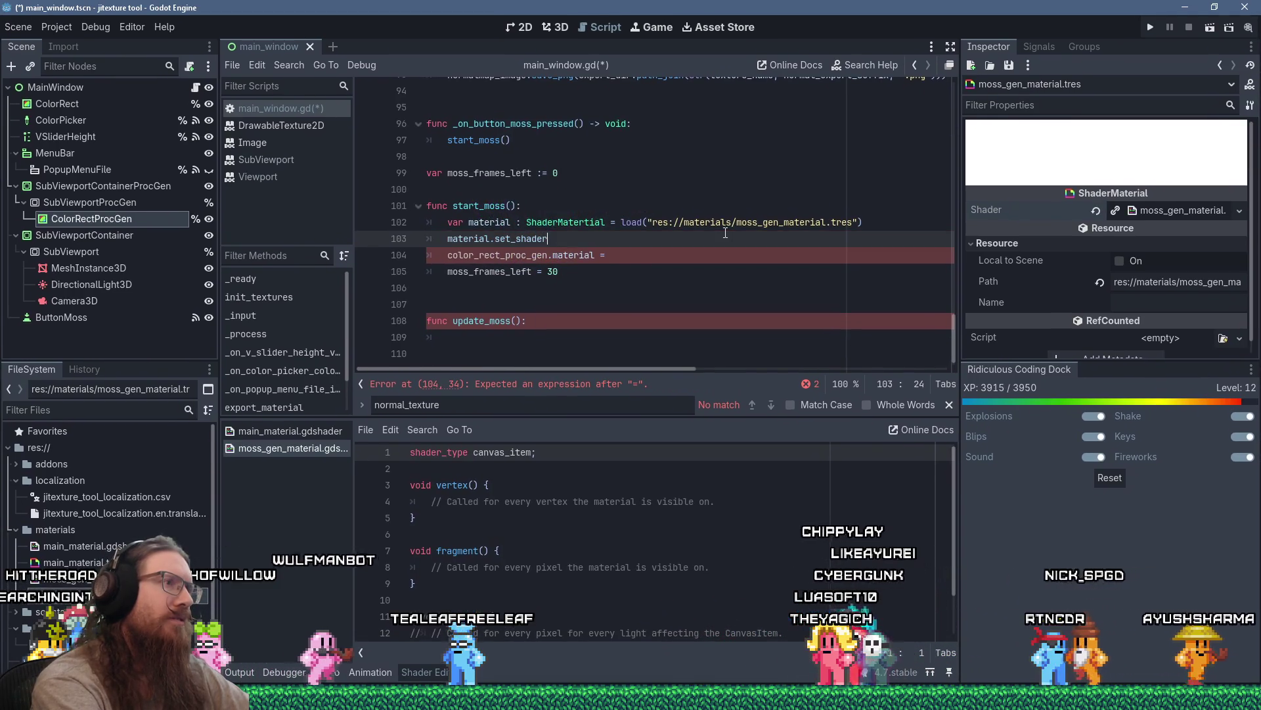
text(_param()
key(ctrl+f)
text(set_shader)
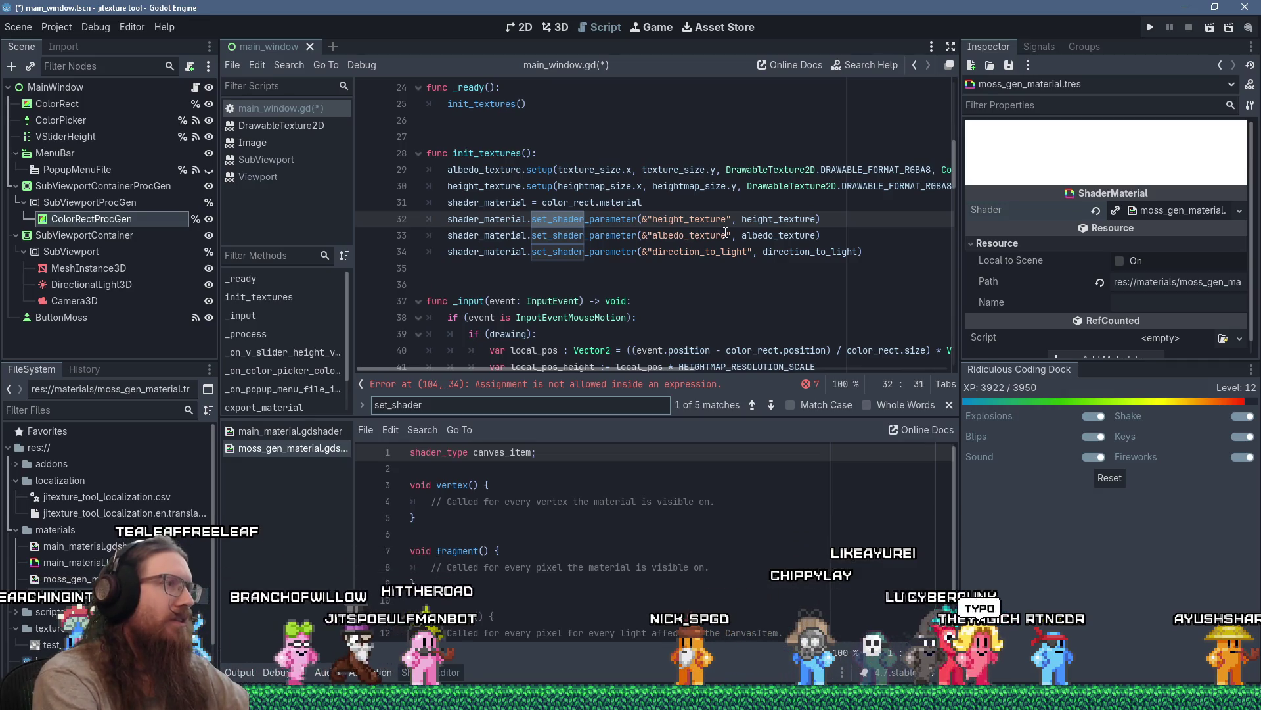
Correct the misspelled type 'ShaderMatertial' to ShaderMaterial in start_moss.
scroll(726, 233, up, 7)
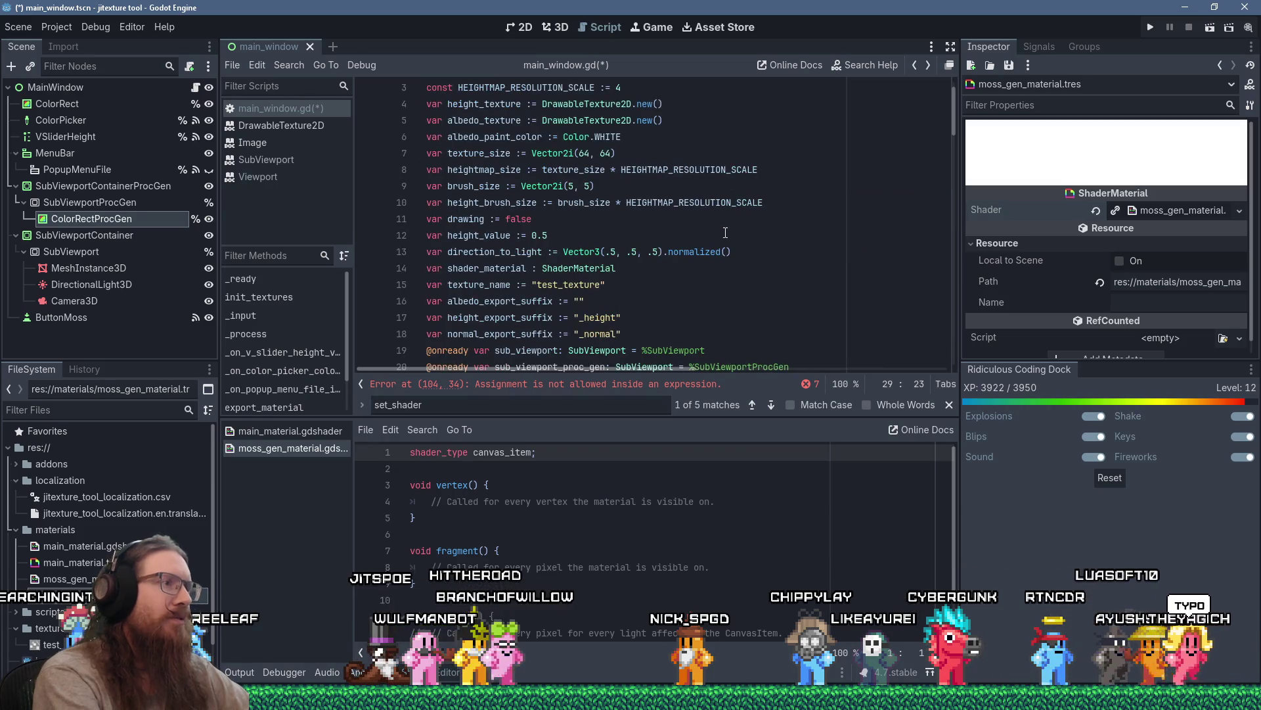
click(727, 385)
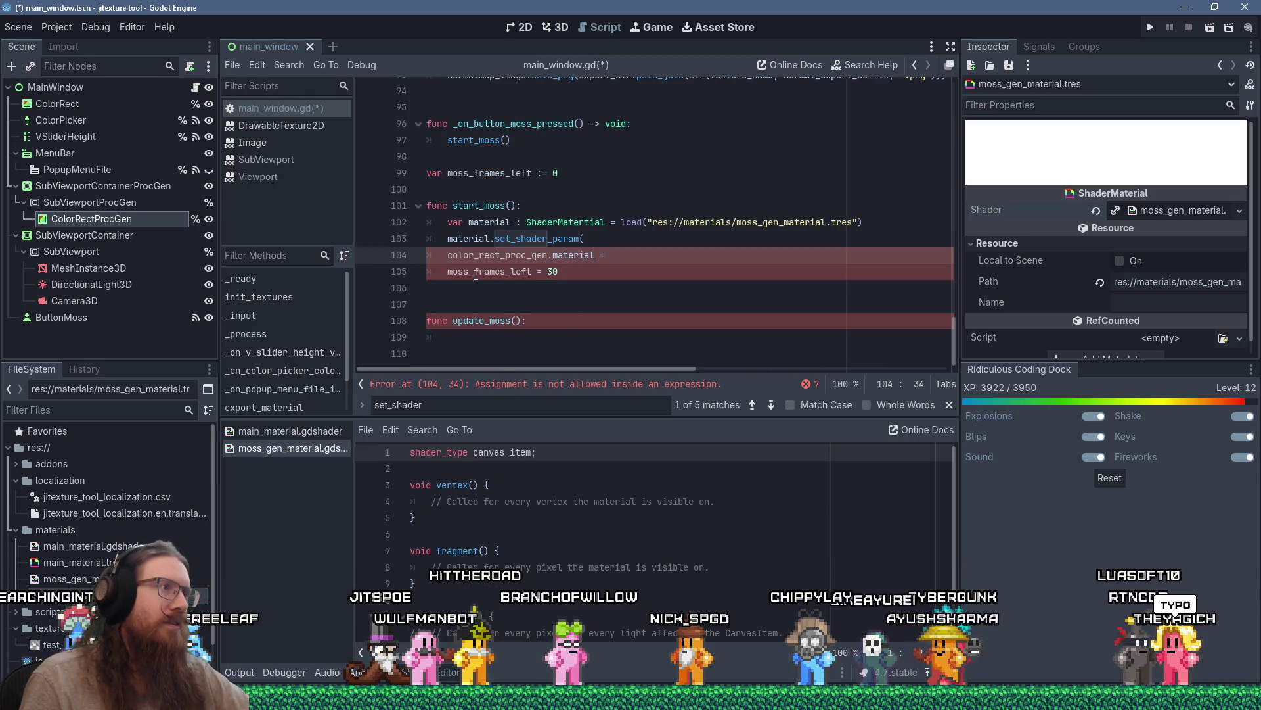
double_click(471, 238)
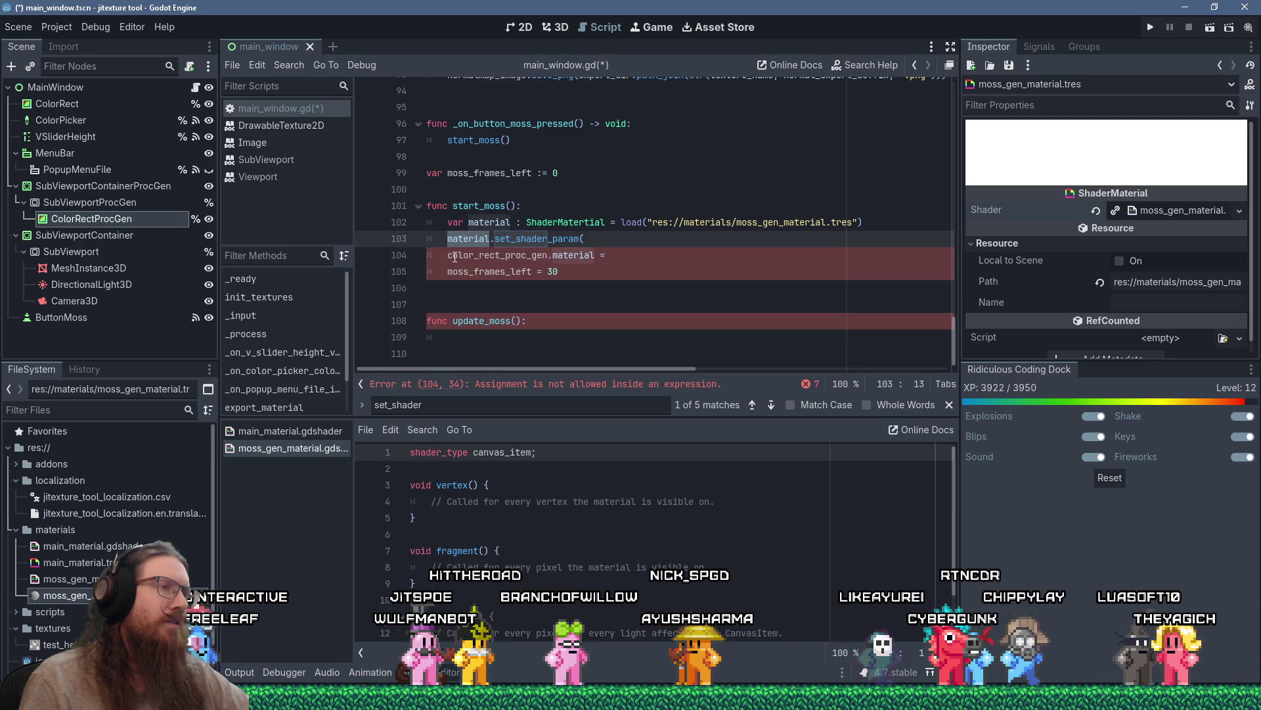
double_click(566, 222)
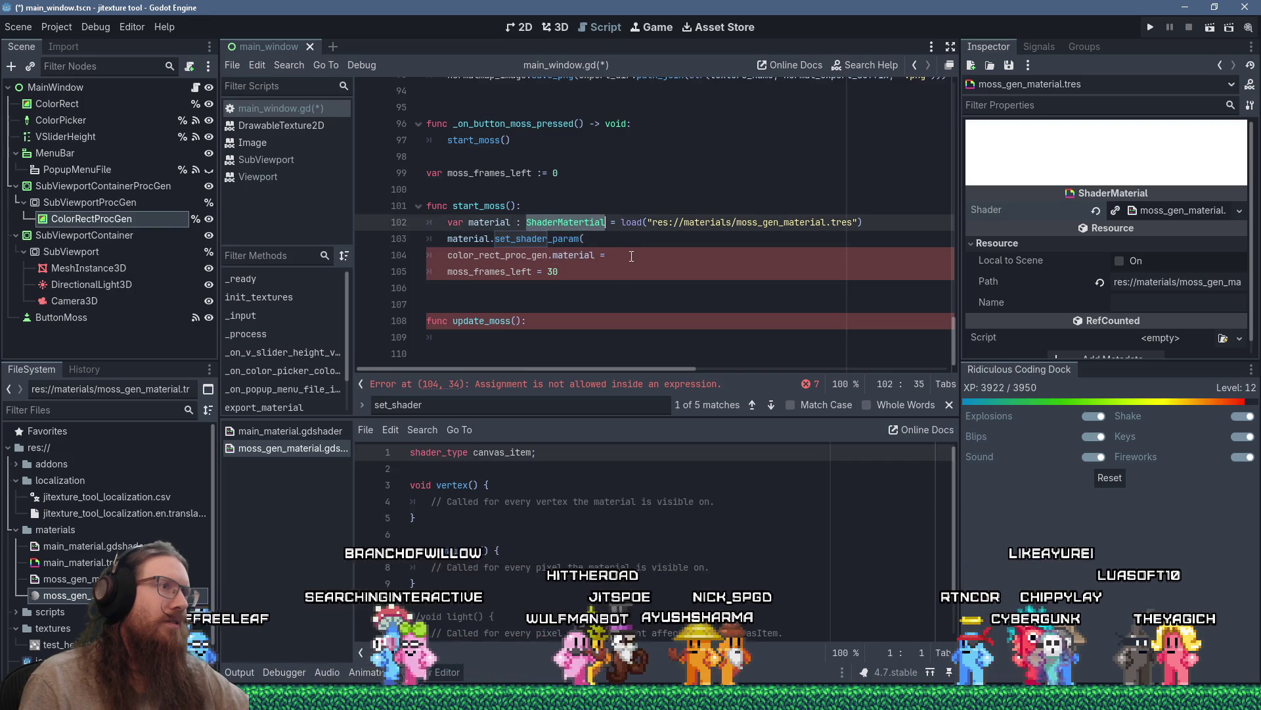
key(Left)
key(Right)
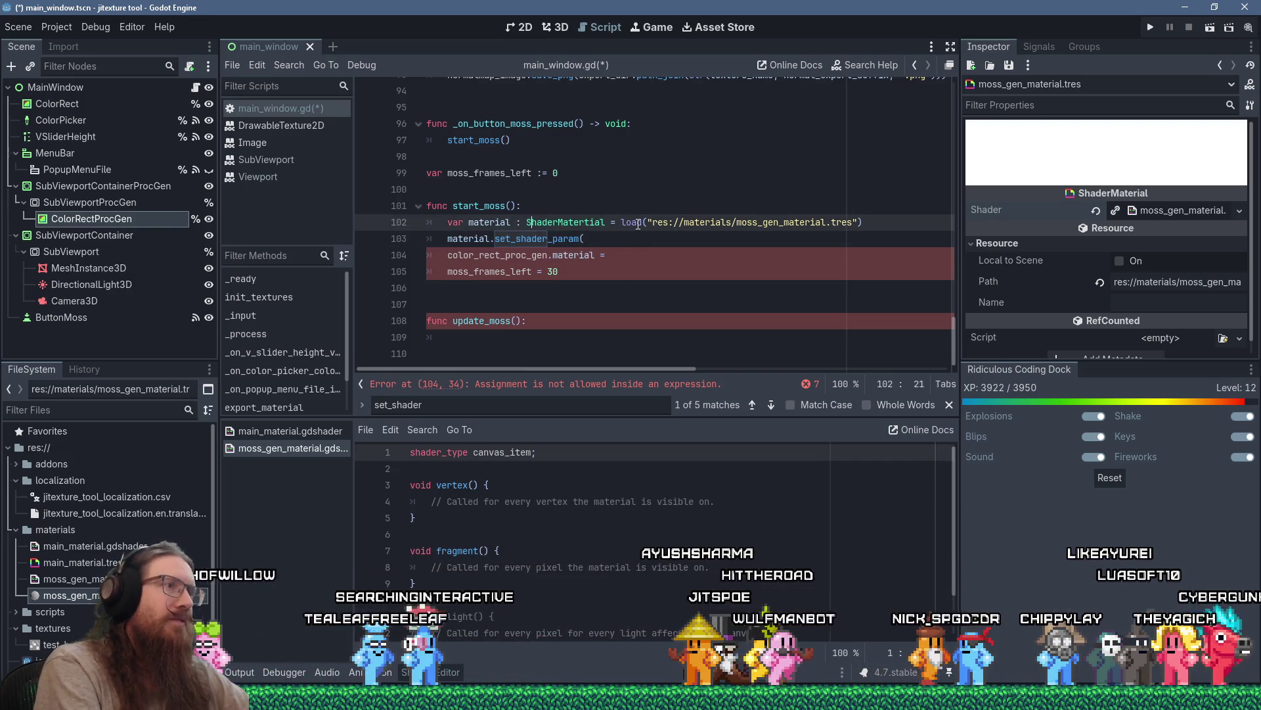
key(Right)
key(Right)
key(Right)
key(Delete)
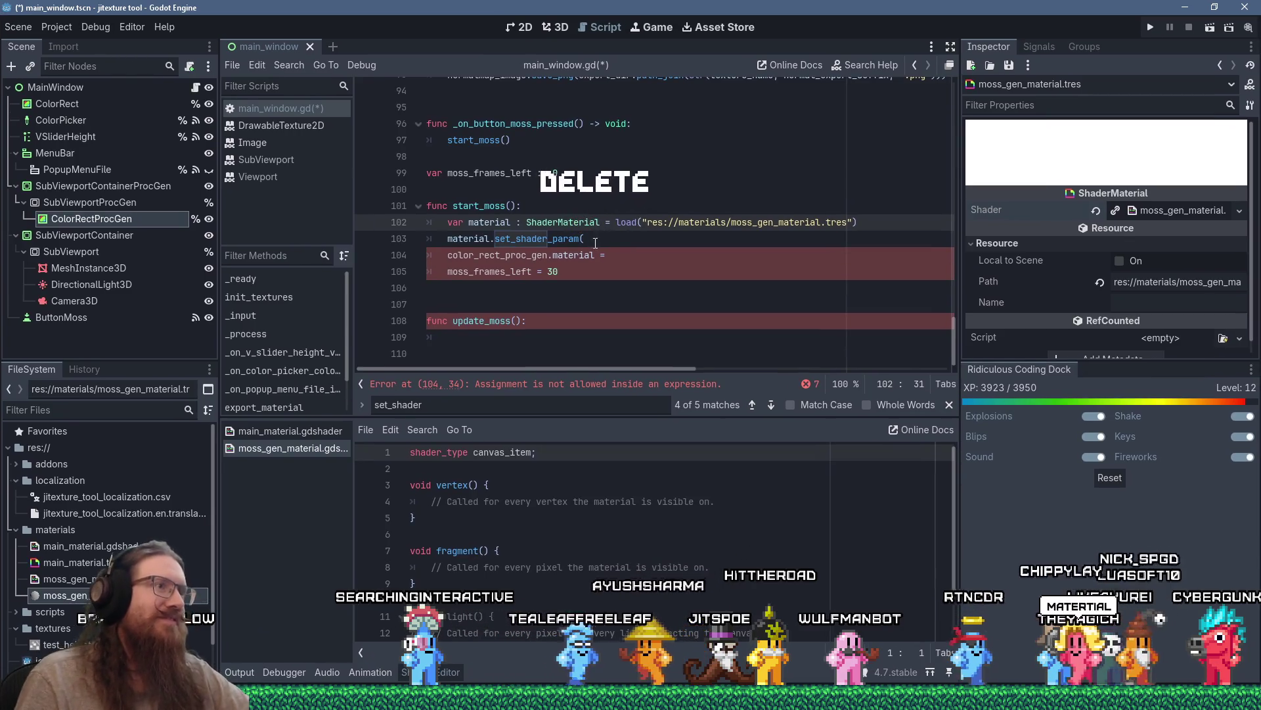
Redo line 103's call as material.set_shader_parameter(&" via autocomplete.
click(651, 236)
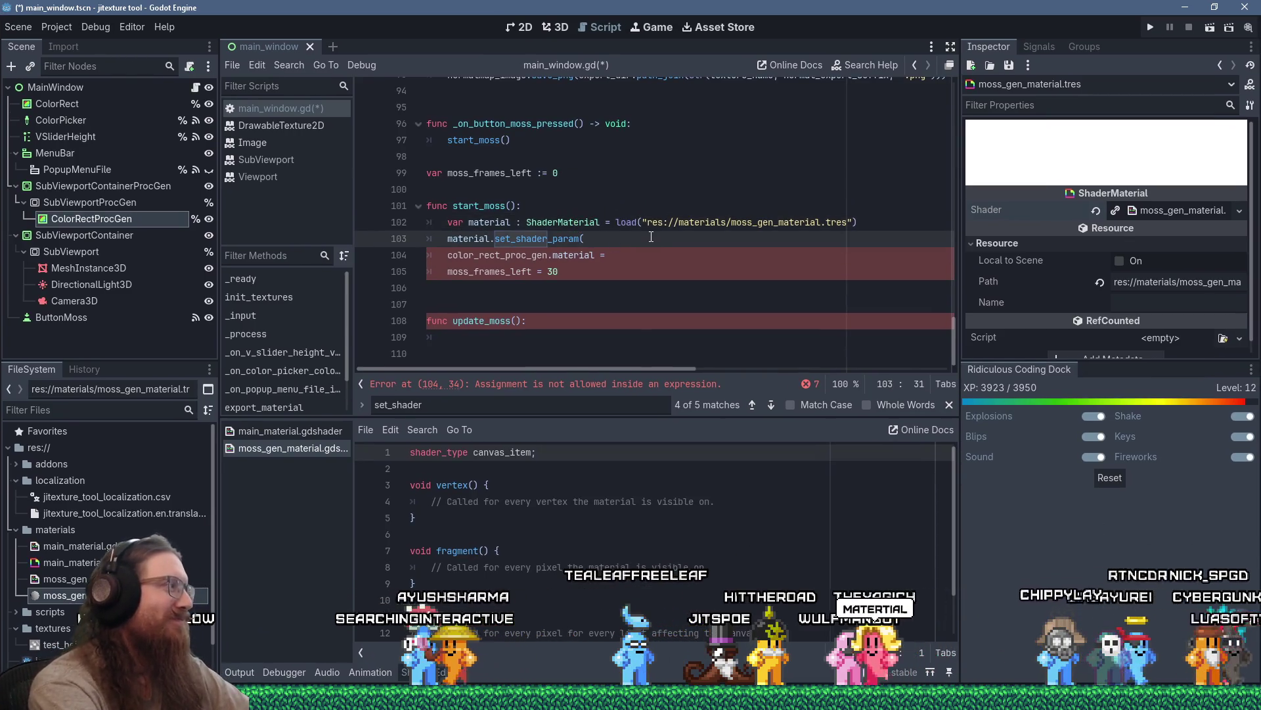
key(BackSpace)
text(()
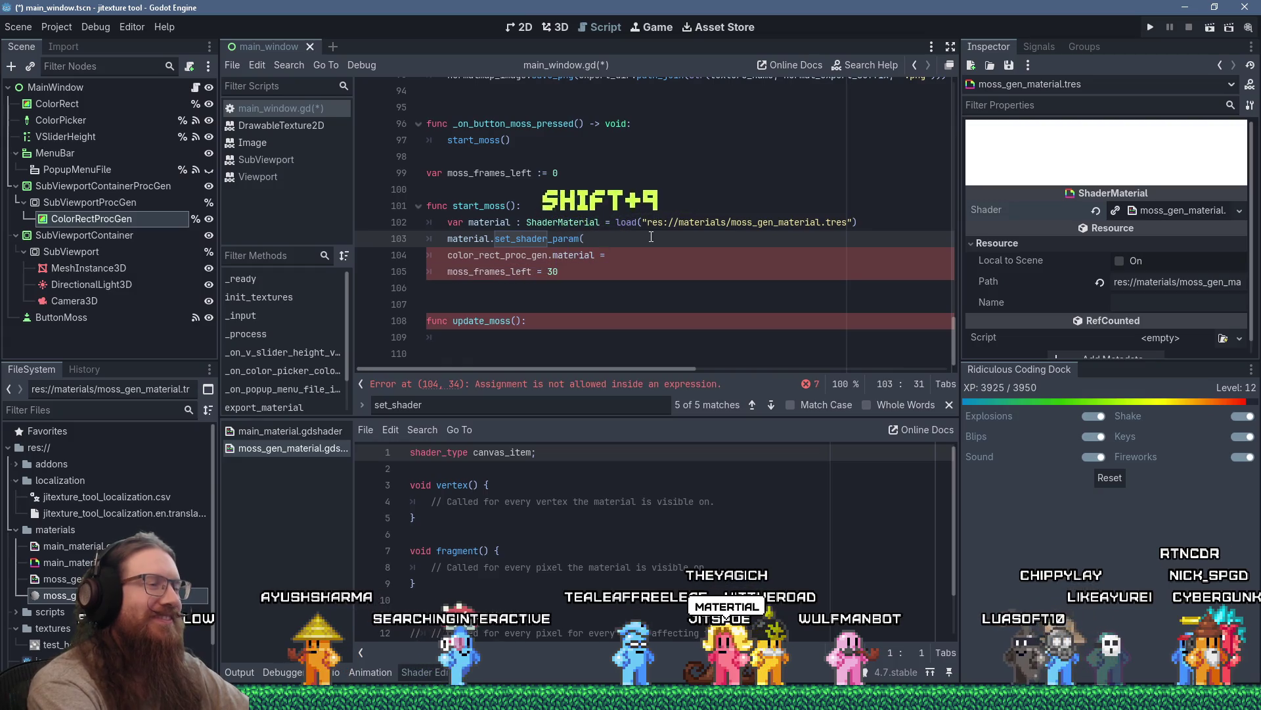
key(BackSpace)
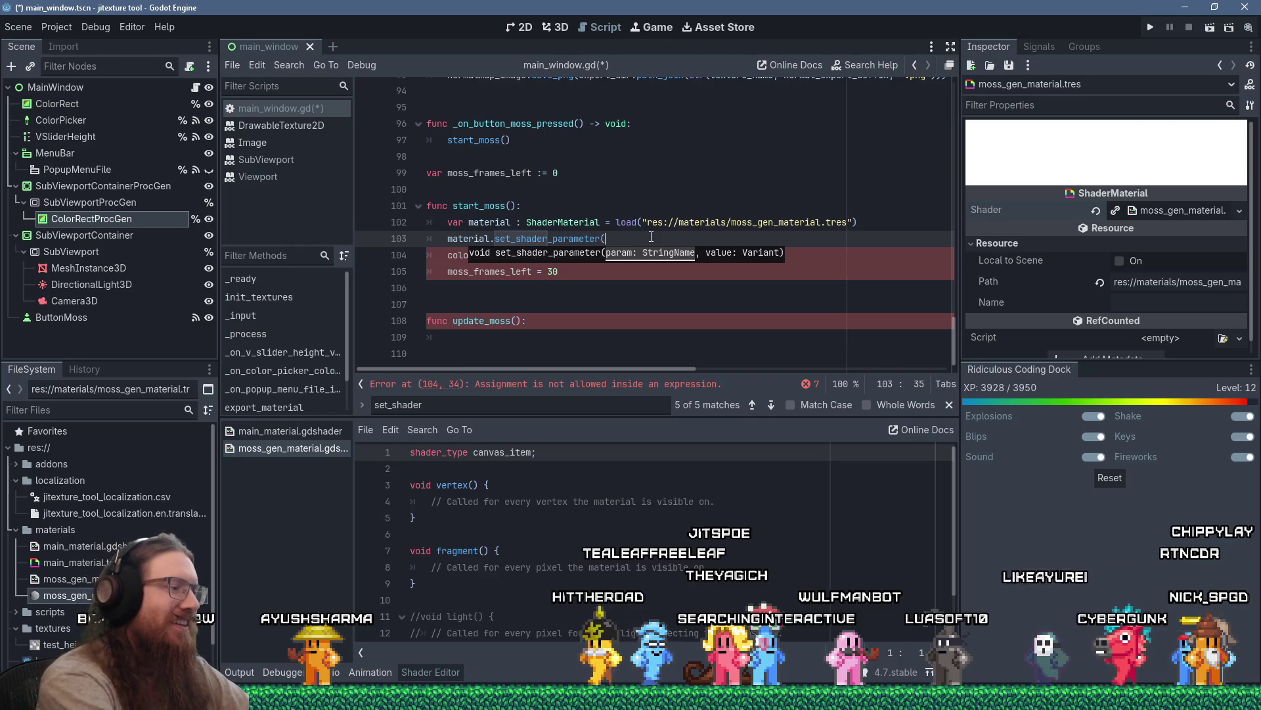
text(")
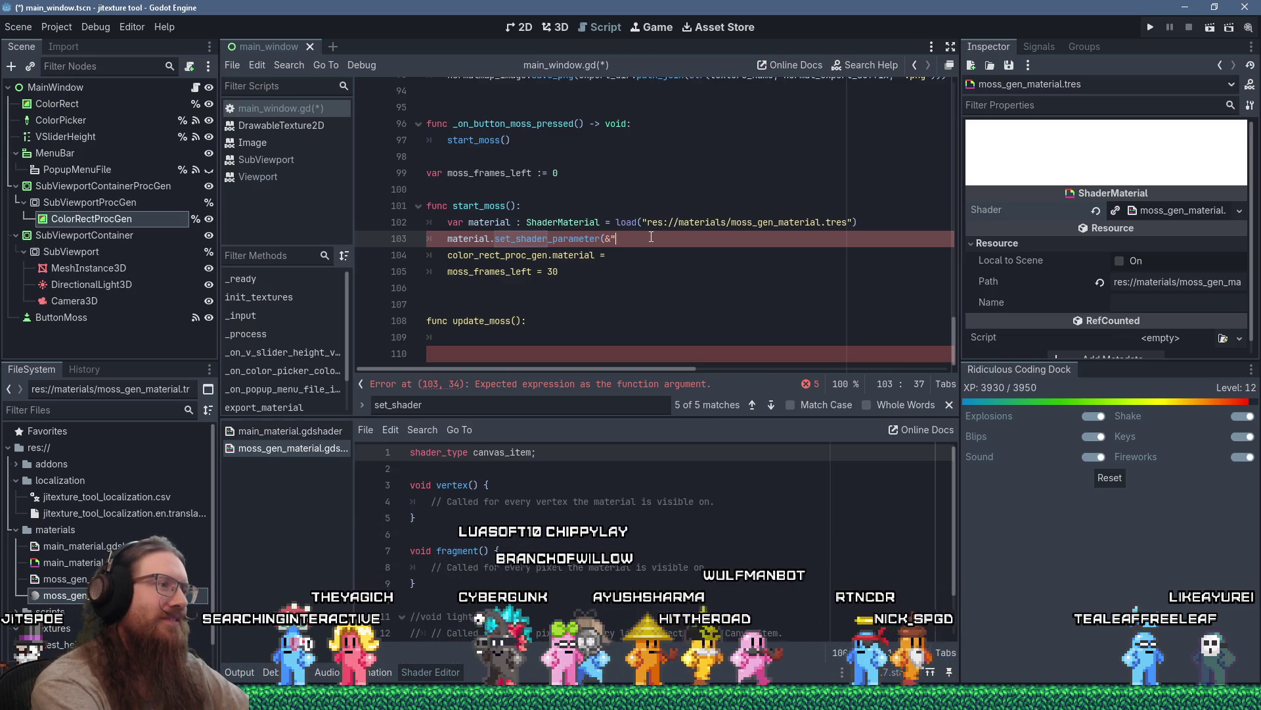
click(566, 454)
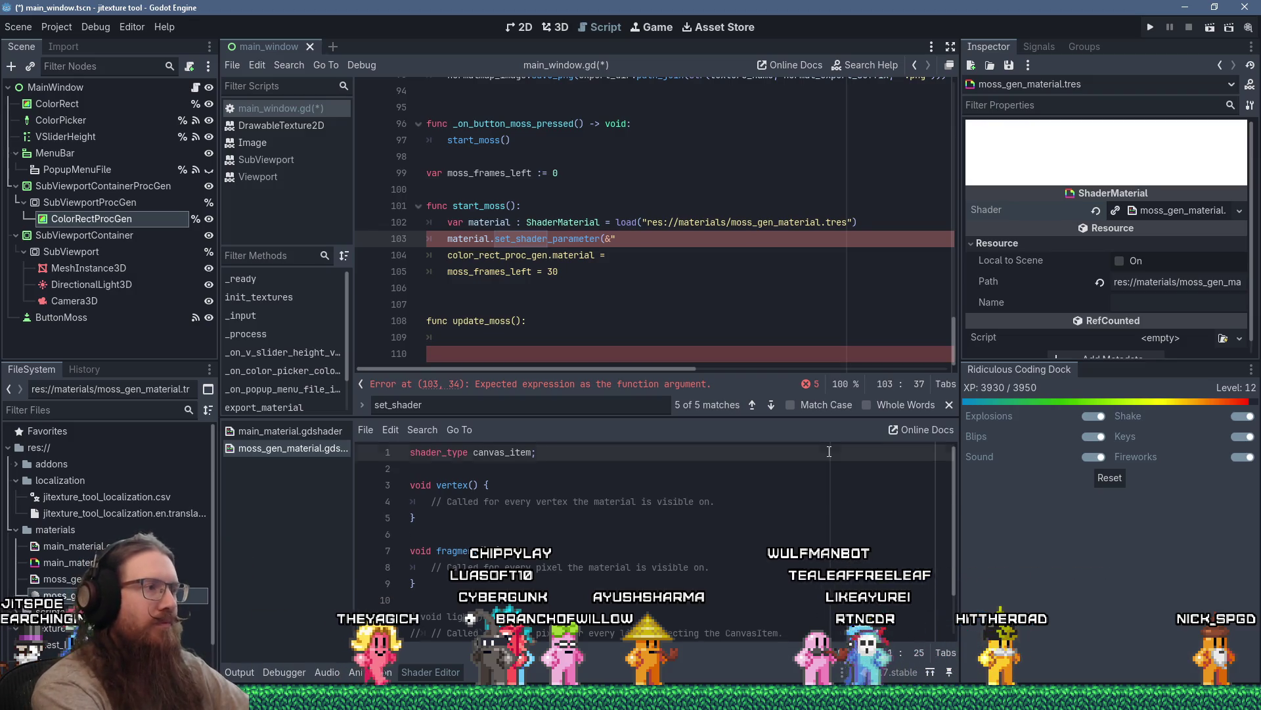
Write 'uniform sampler2D height_texture' on line 3 of moss_gen_material.gdshader.
key(Return)
key(Return)
text(export)
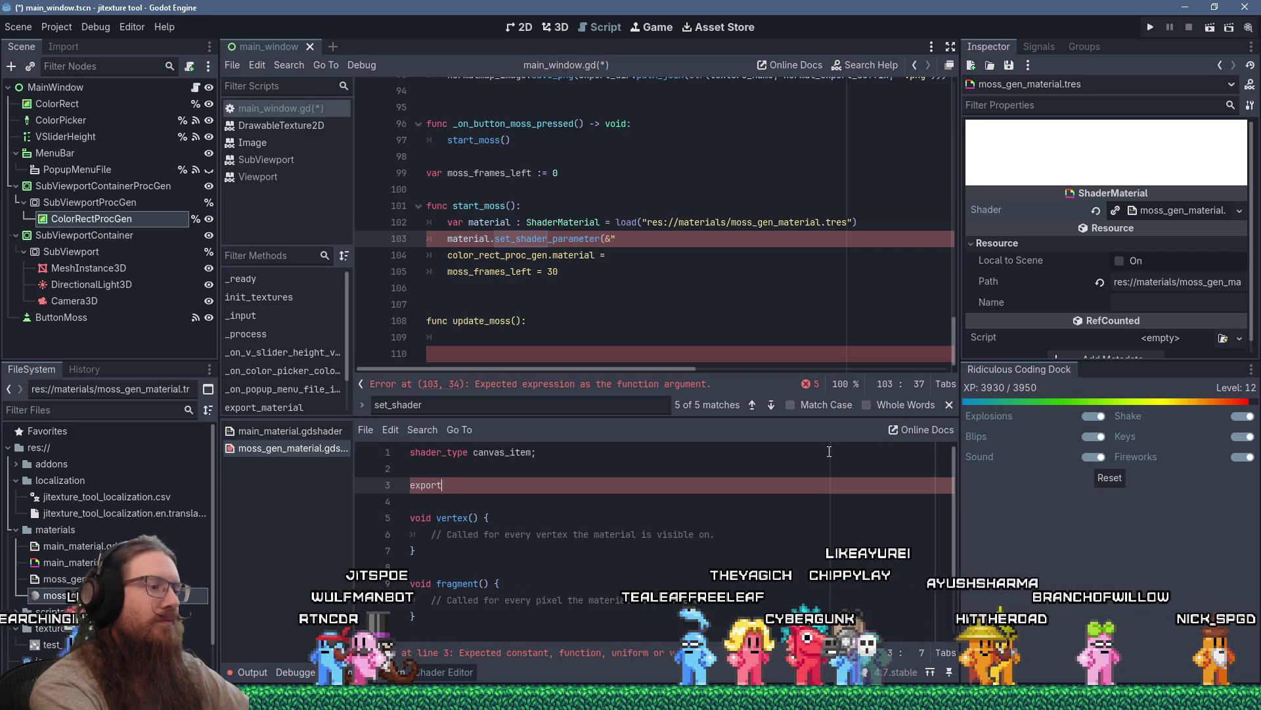
key(shift+Home)
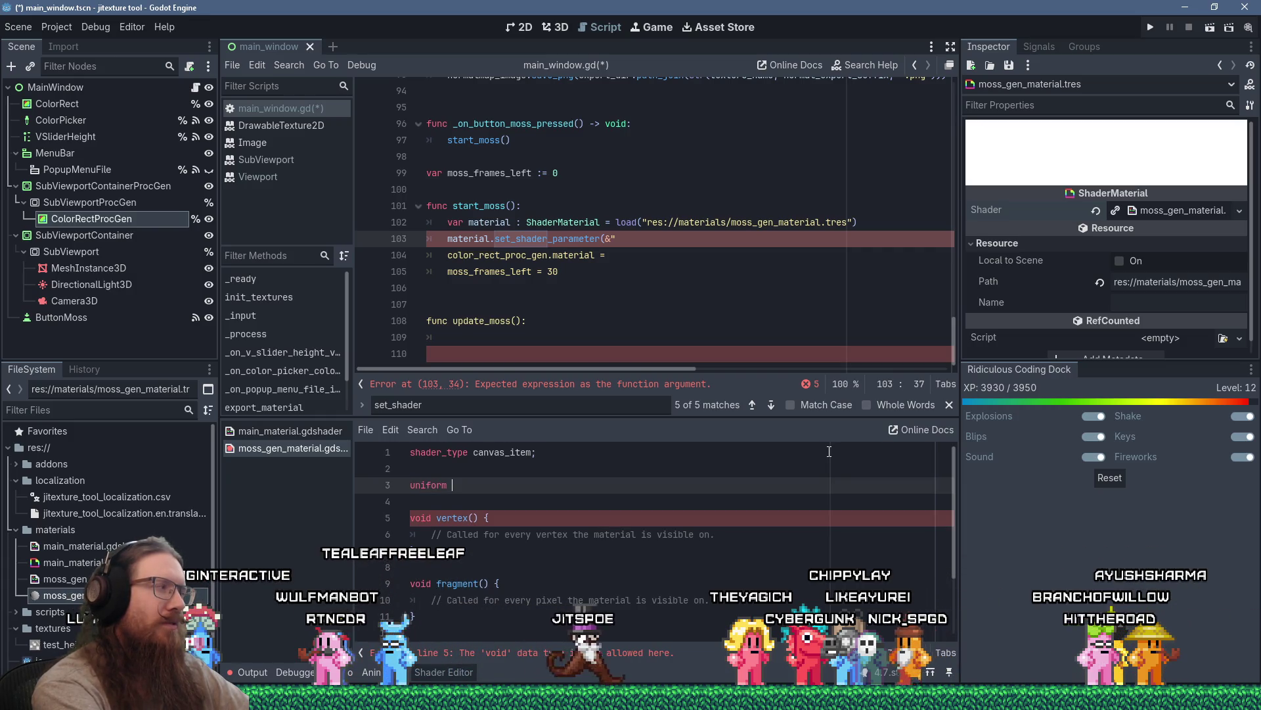
text(sampler2)
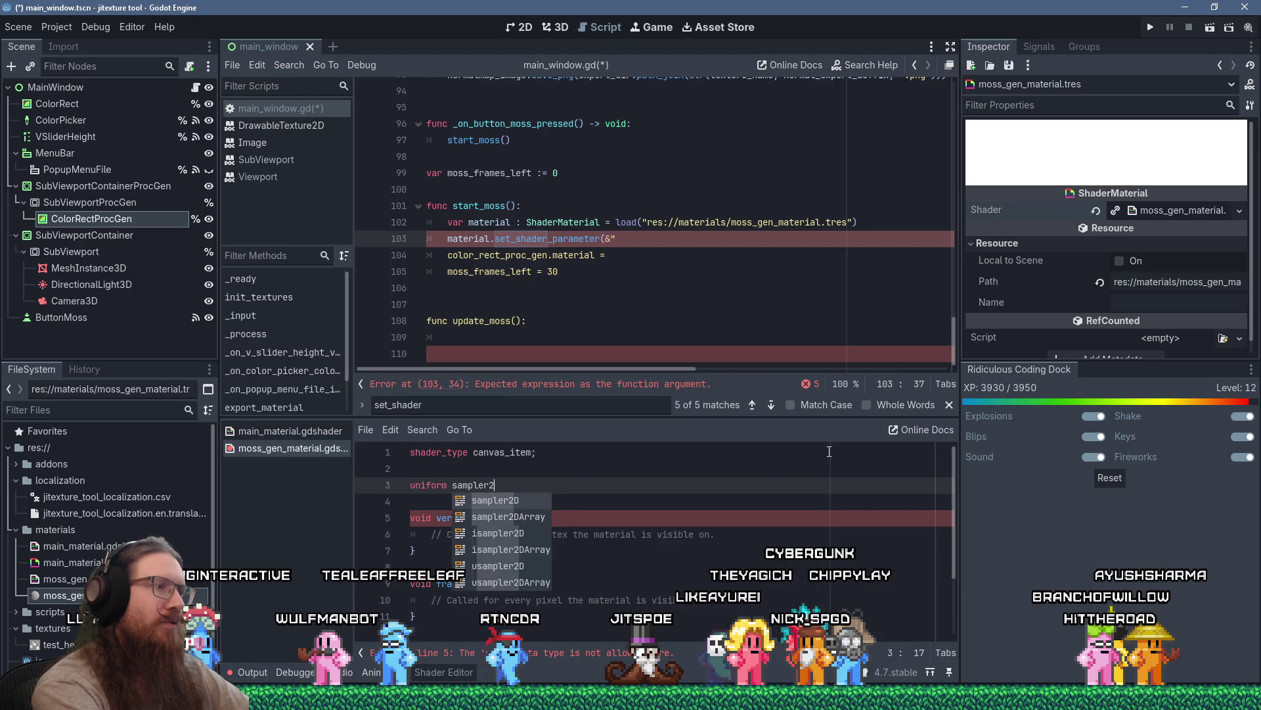
key(Return)
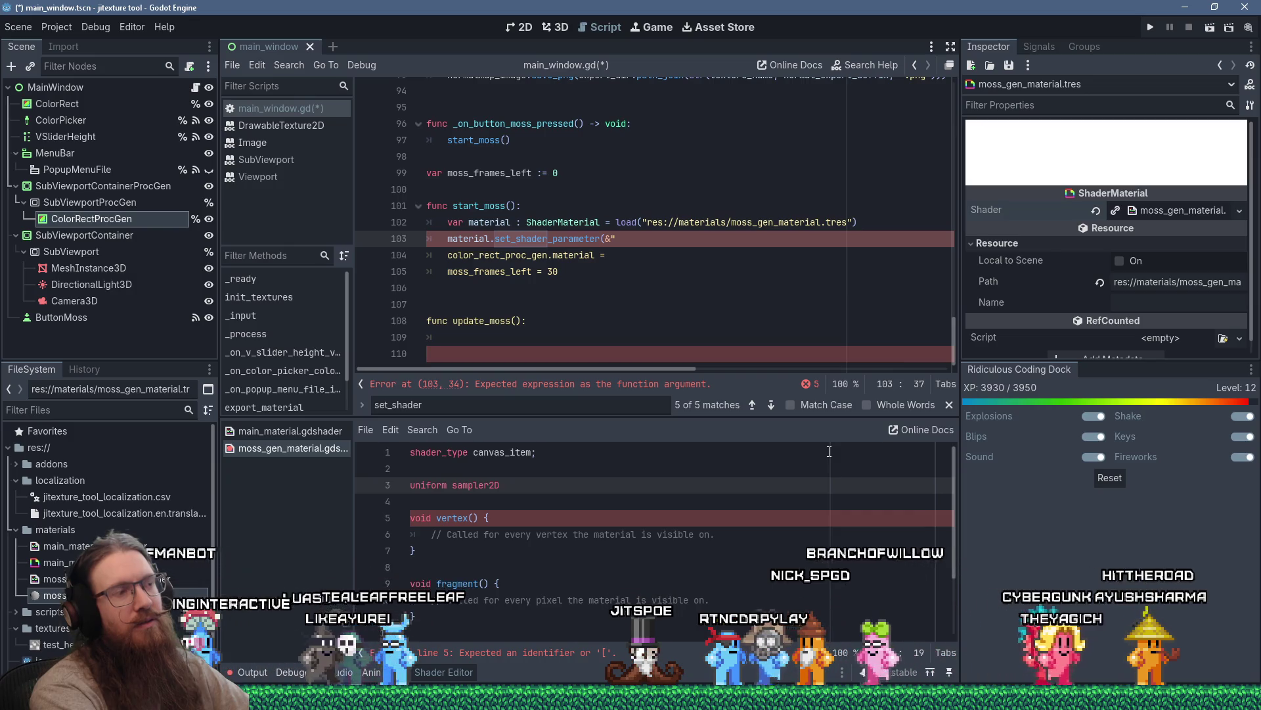
text(height)
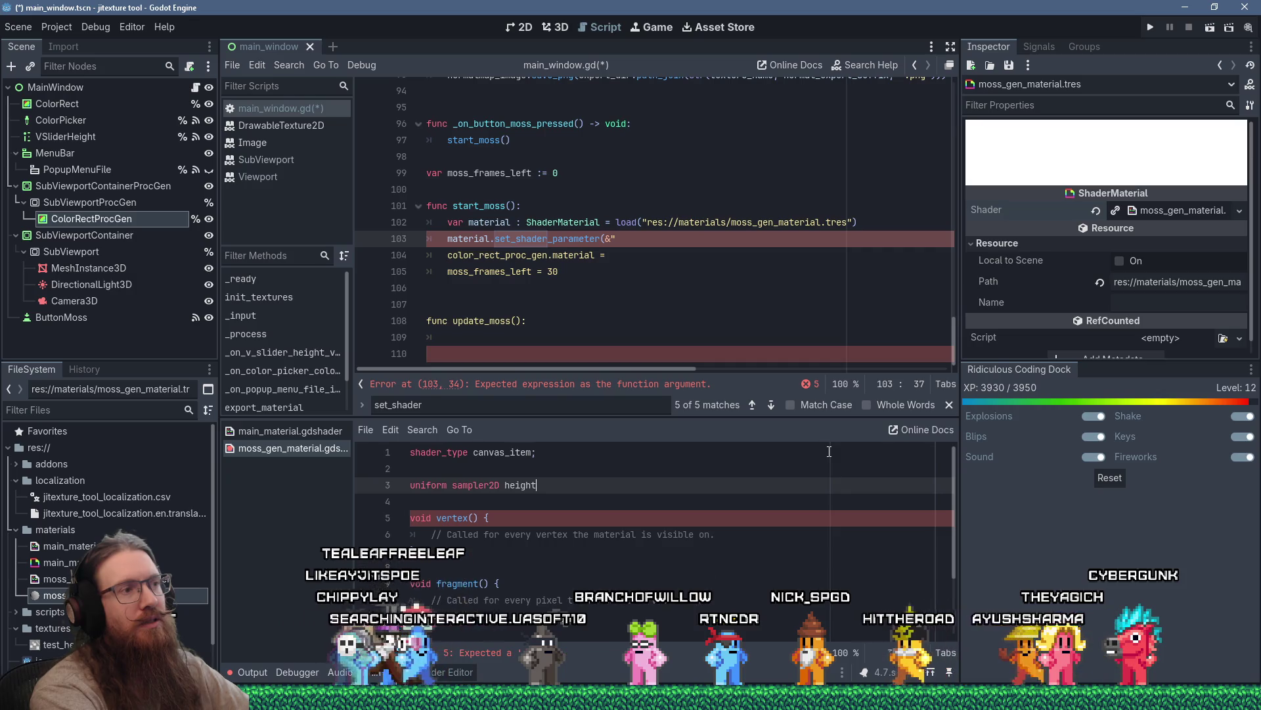
text(_textu)
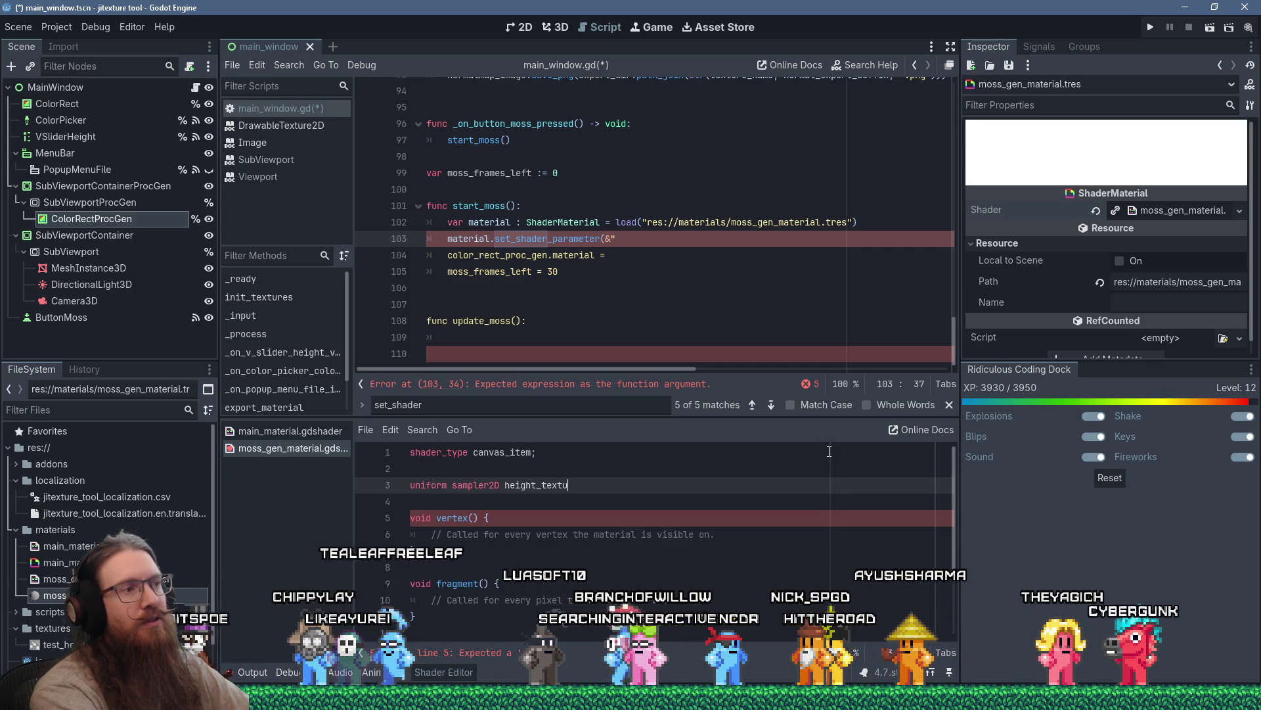
key(BackSpace)
key(BackSpace)
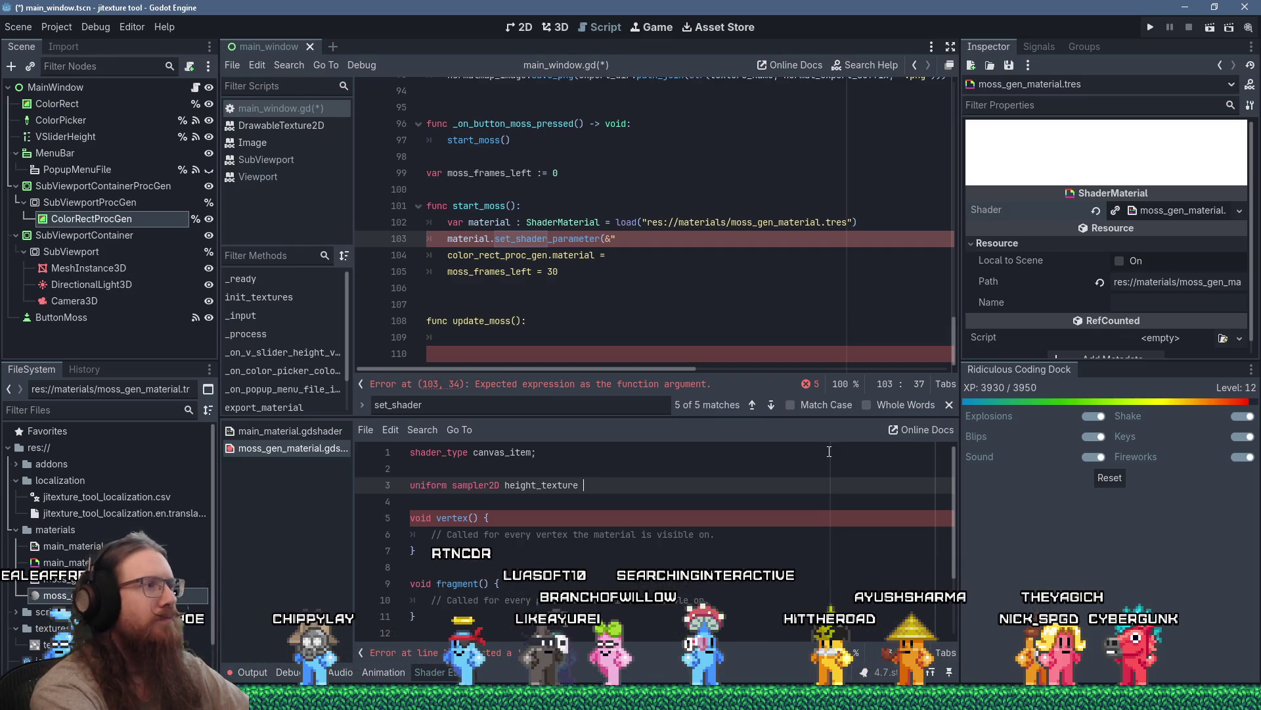
Copy the filter_nearest,repeat_enable hints for height_texture and finish the "height_texture", height_texture) argument.
click(317, 430)
scroll(697, 536, up, 15)
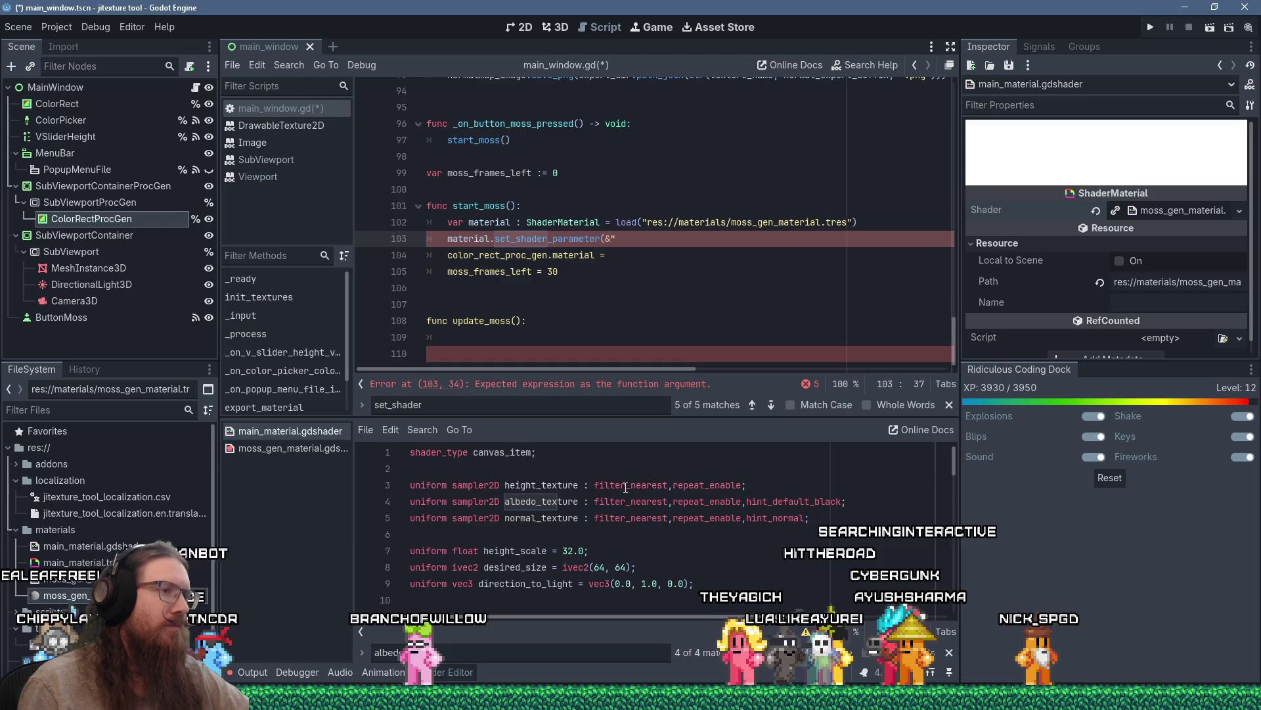
drag(751, 489, 607, 483)
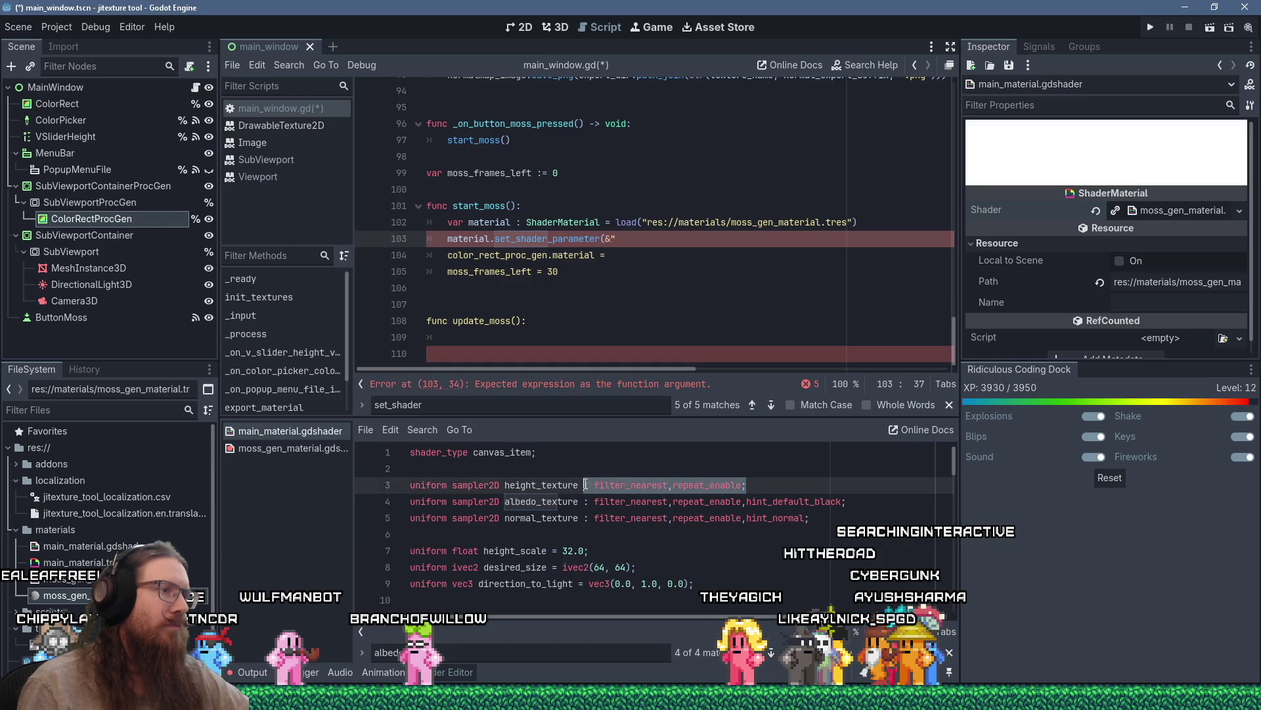
right_click(586, 485)
click(603, 522)
click(341, 449)
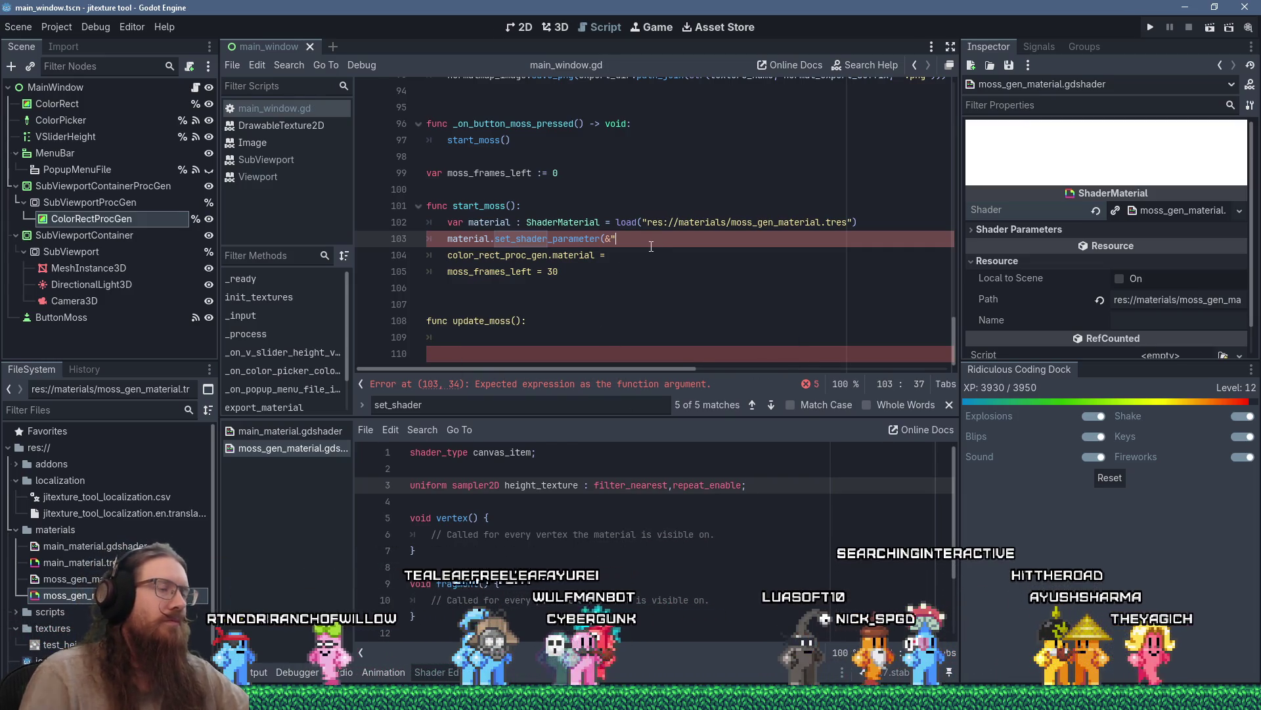
text(height)
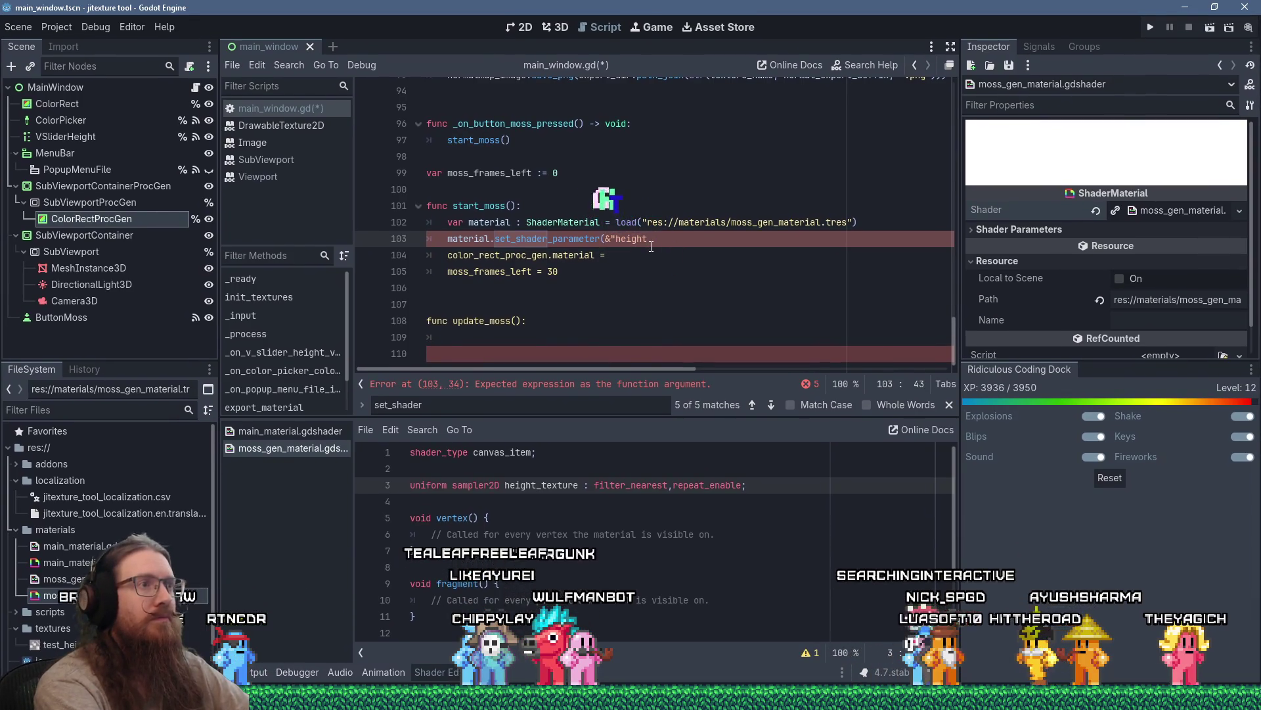
text(_texture")
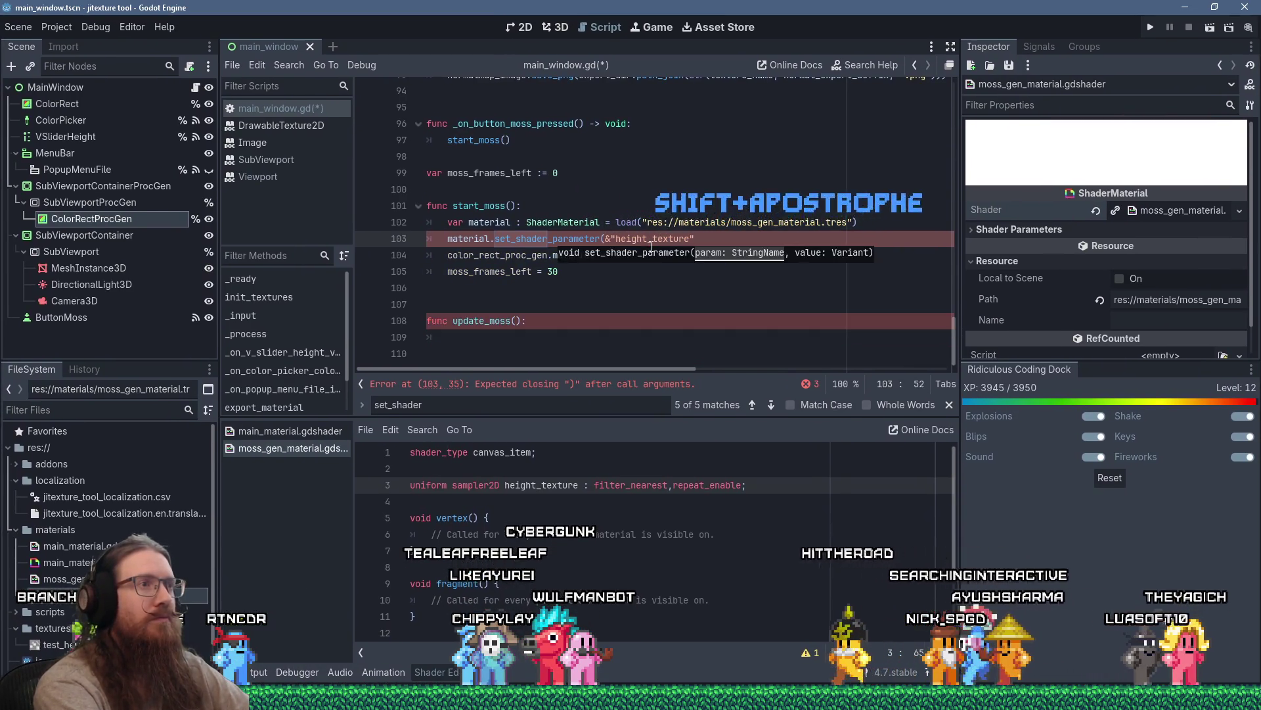
text(, heigh)
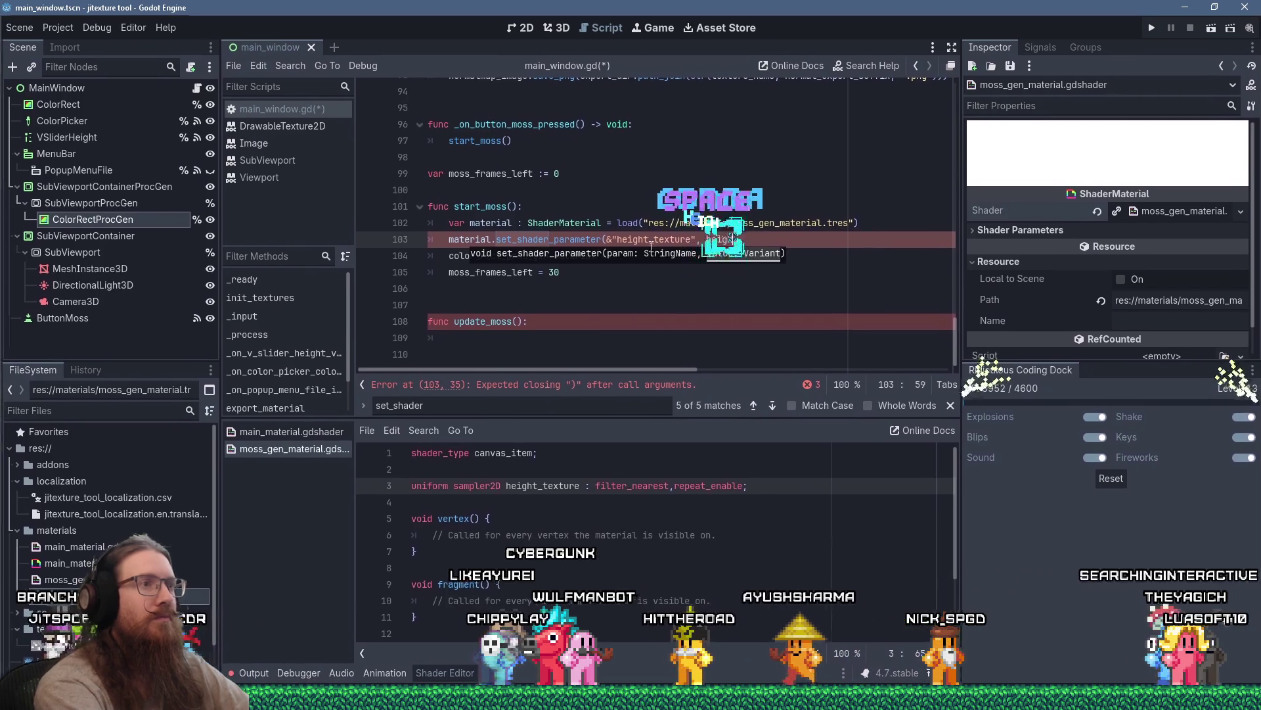
text(t_texture))
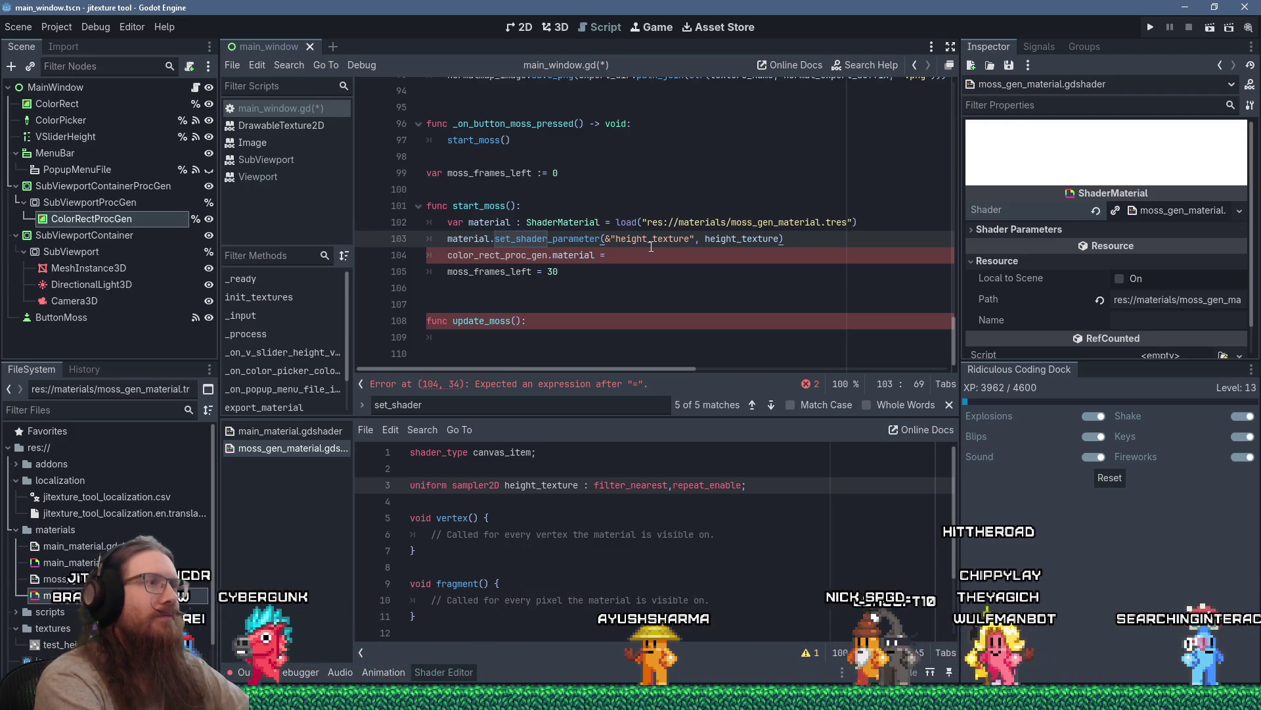
Complete line 104 as color_rect_proc_gen.material = material.
key(Down)
text(material)
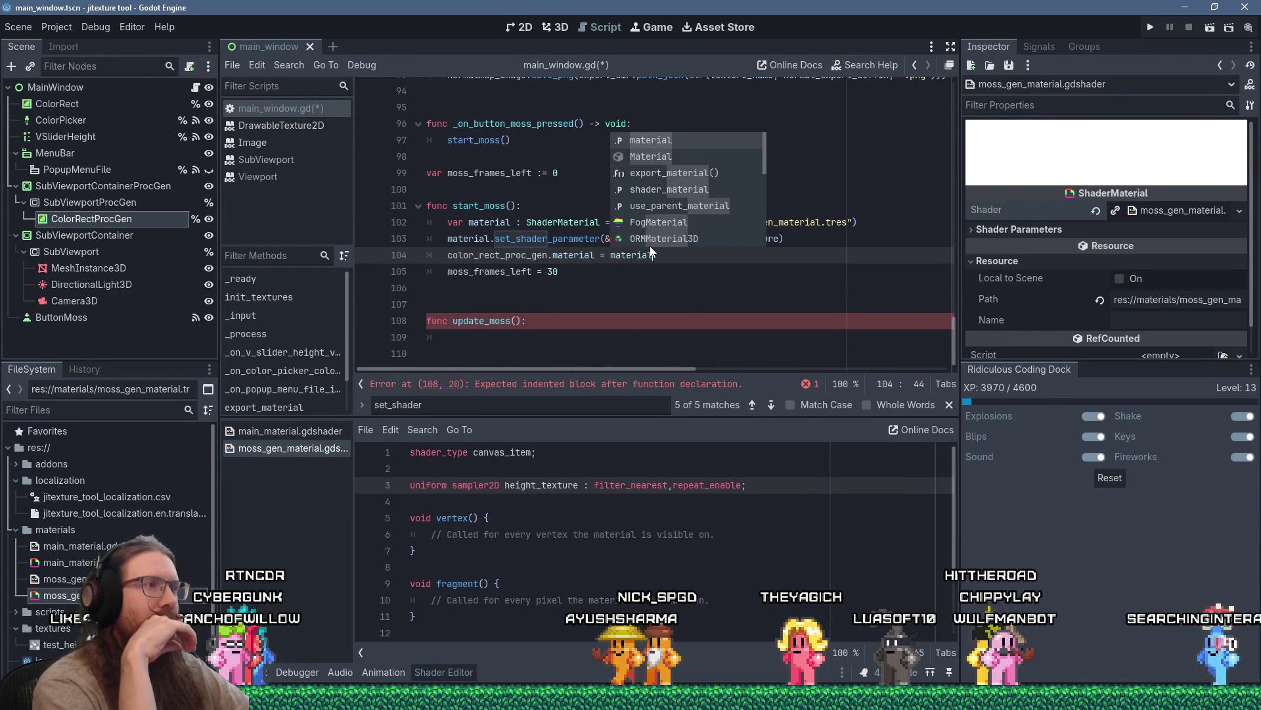
click(510, 349)
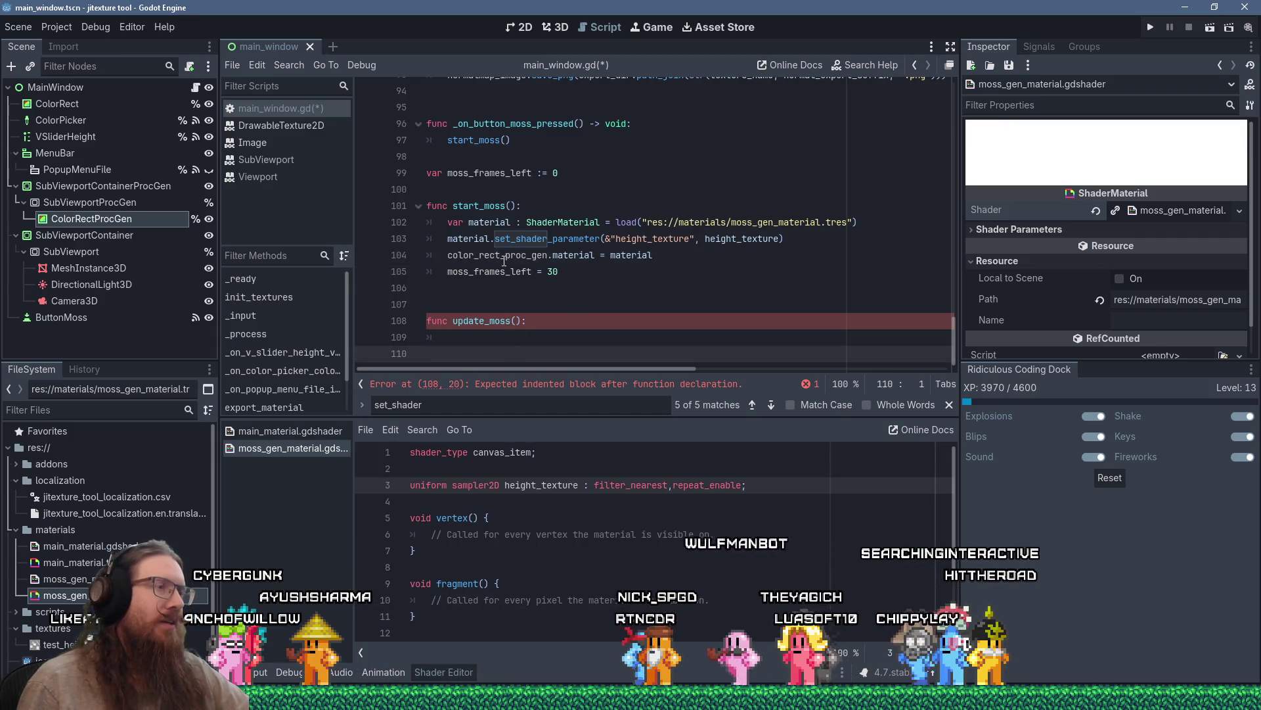
click(674, 256)
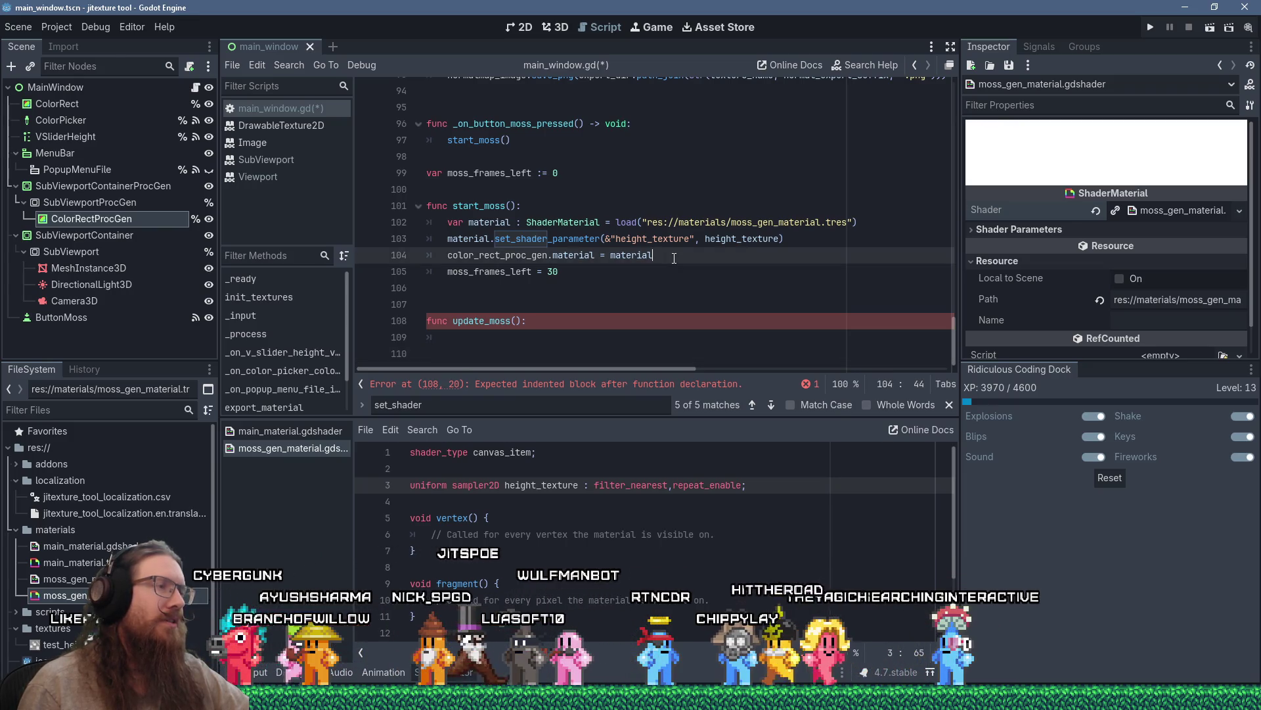
click(576, 335)
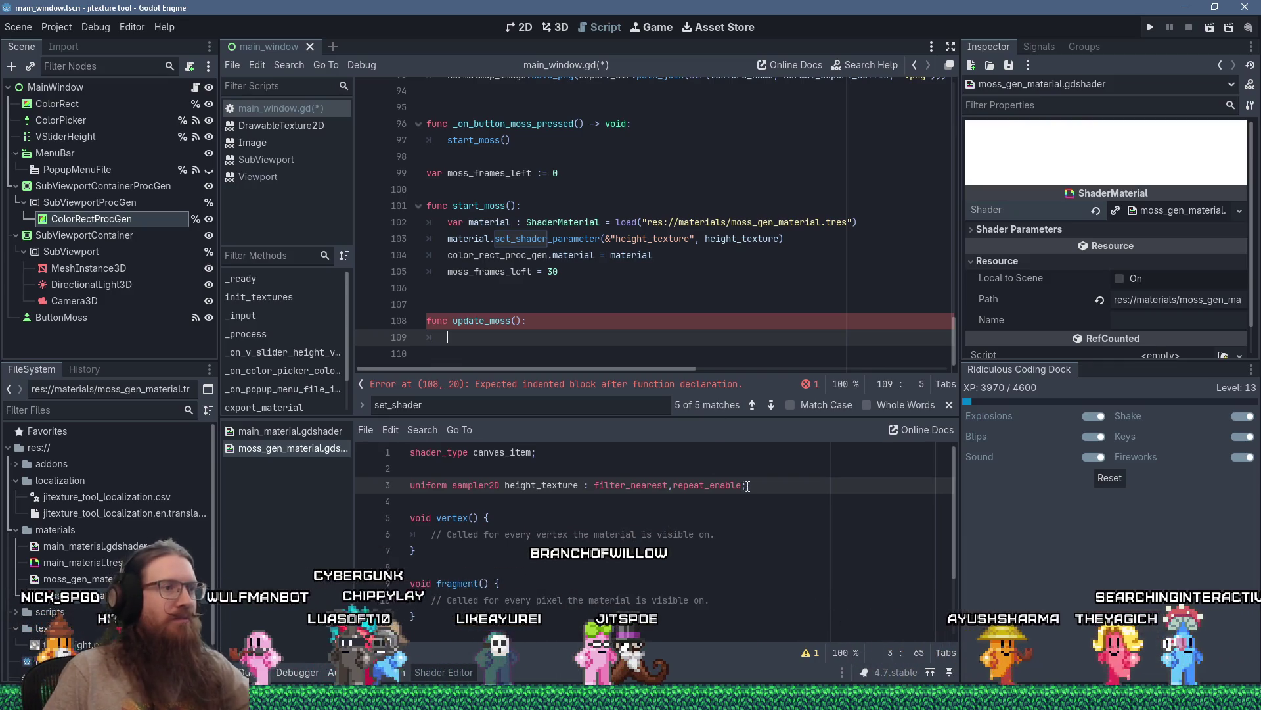
Add line 4: uniform sampler2D moss_texture : filter_linear,repeat_enable;.
key(Return)
text(un)
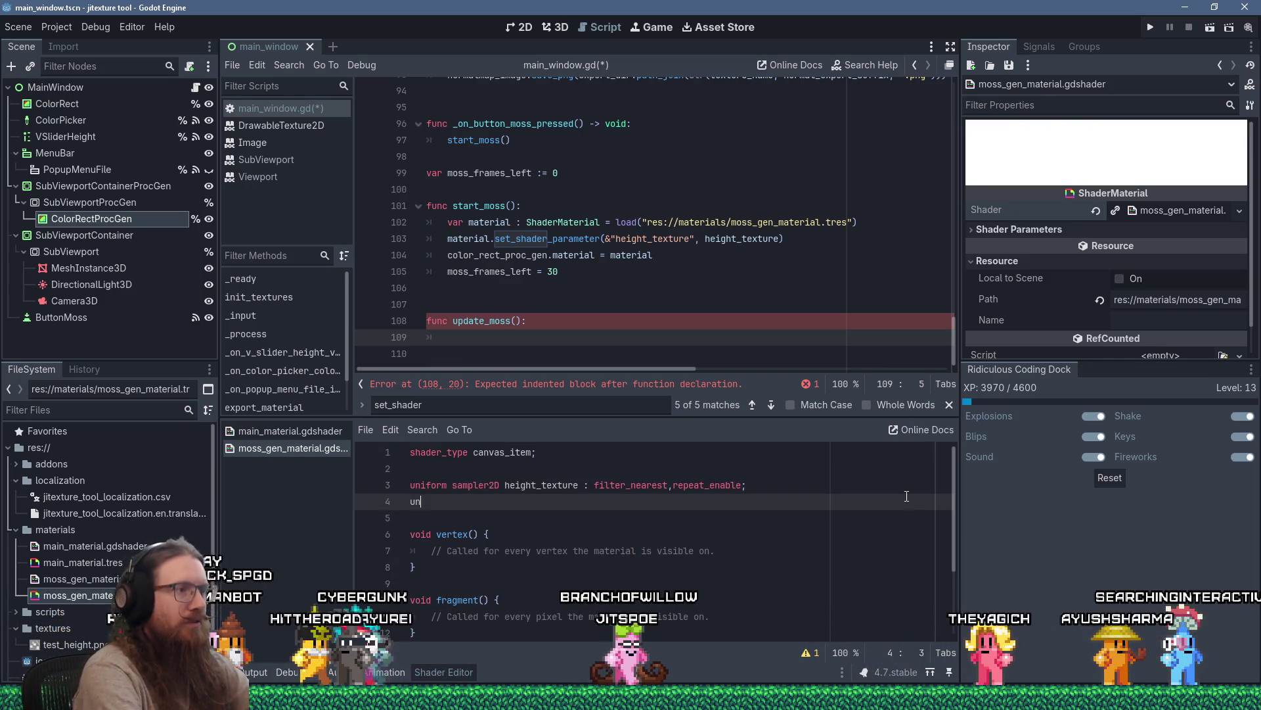
text(2)
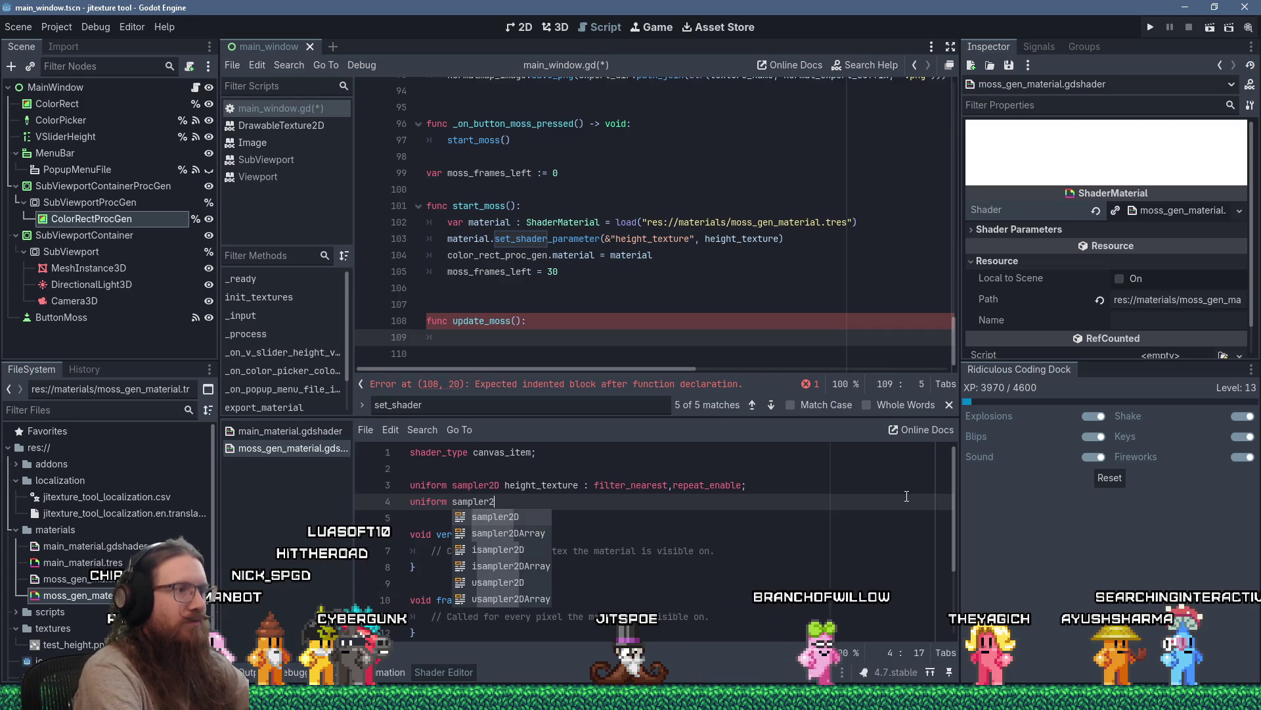
text(D moss_te)
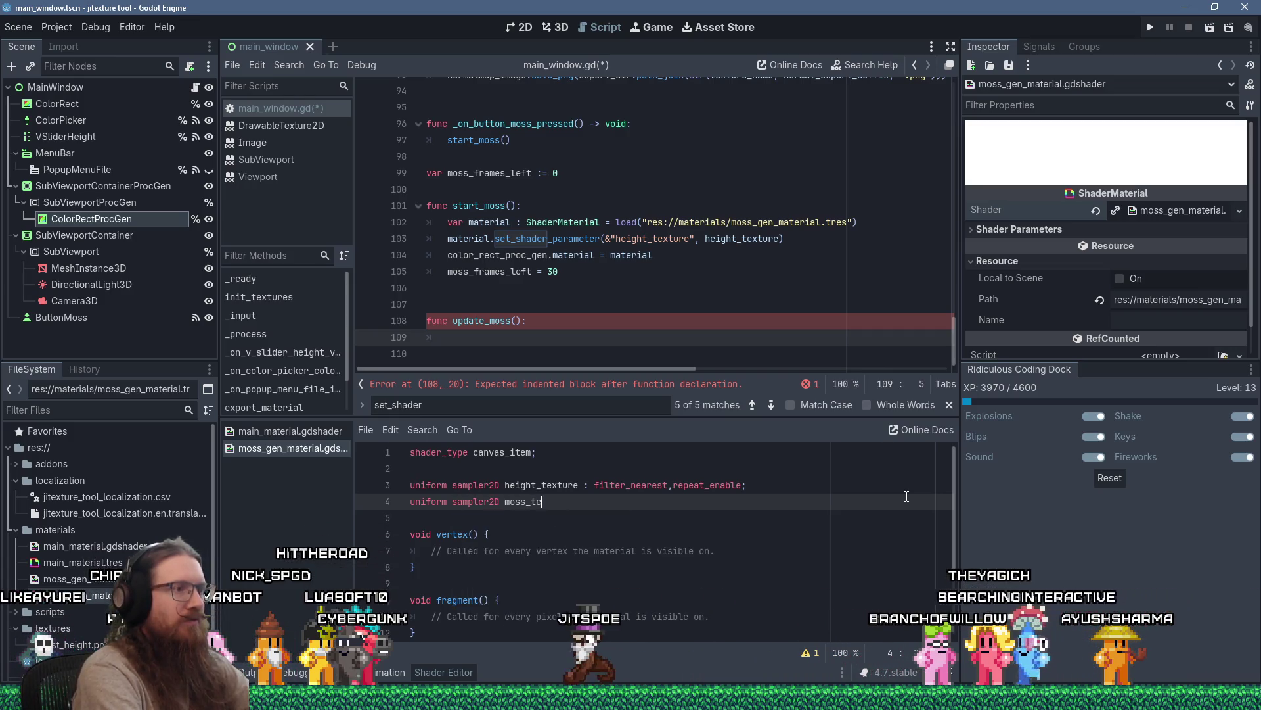
text(xture : filter)
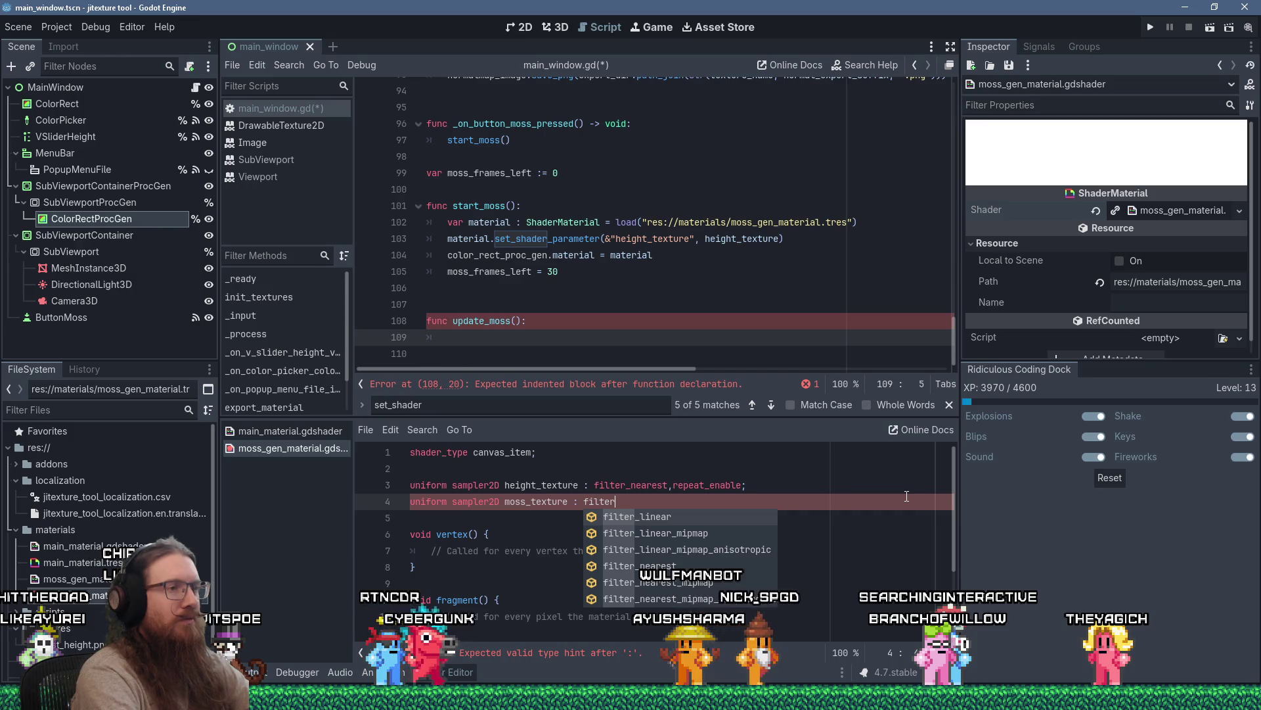
key(Return)
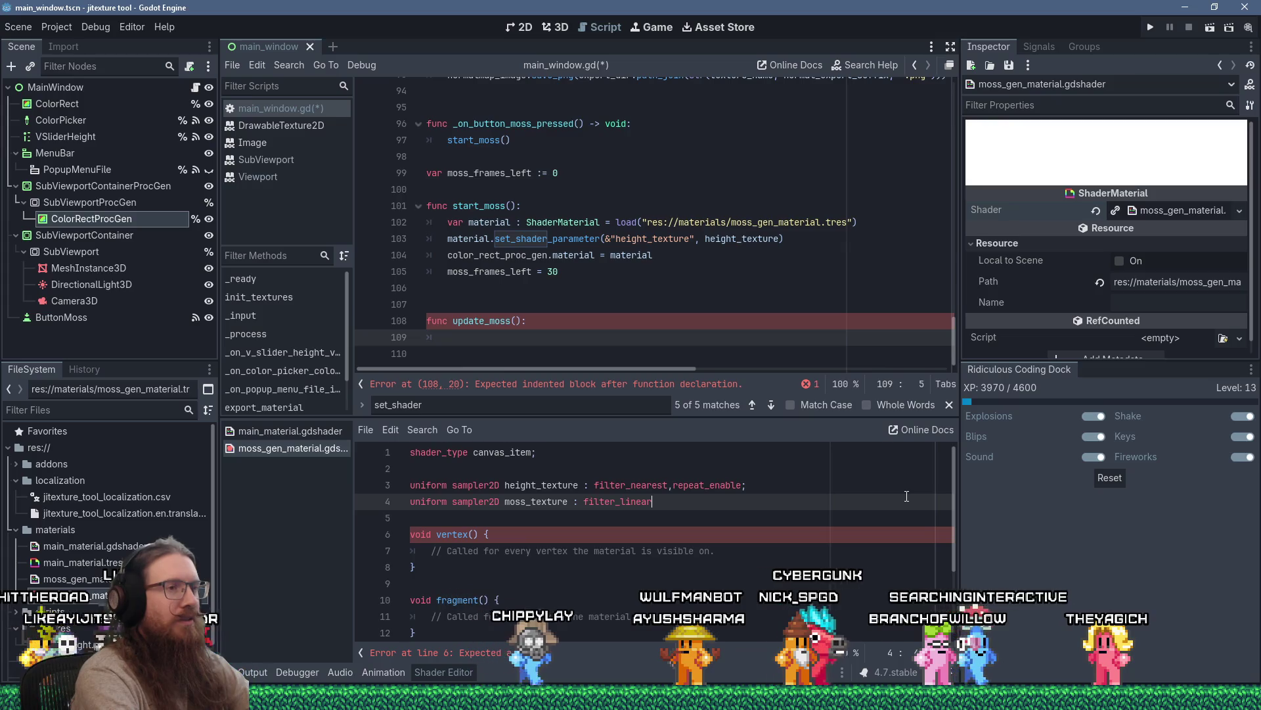
text(,rep)
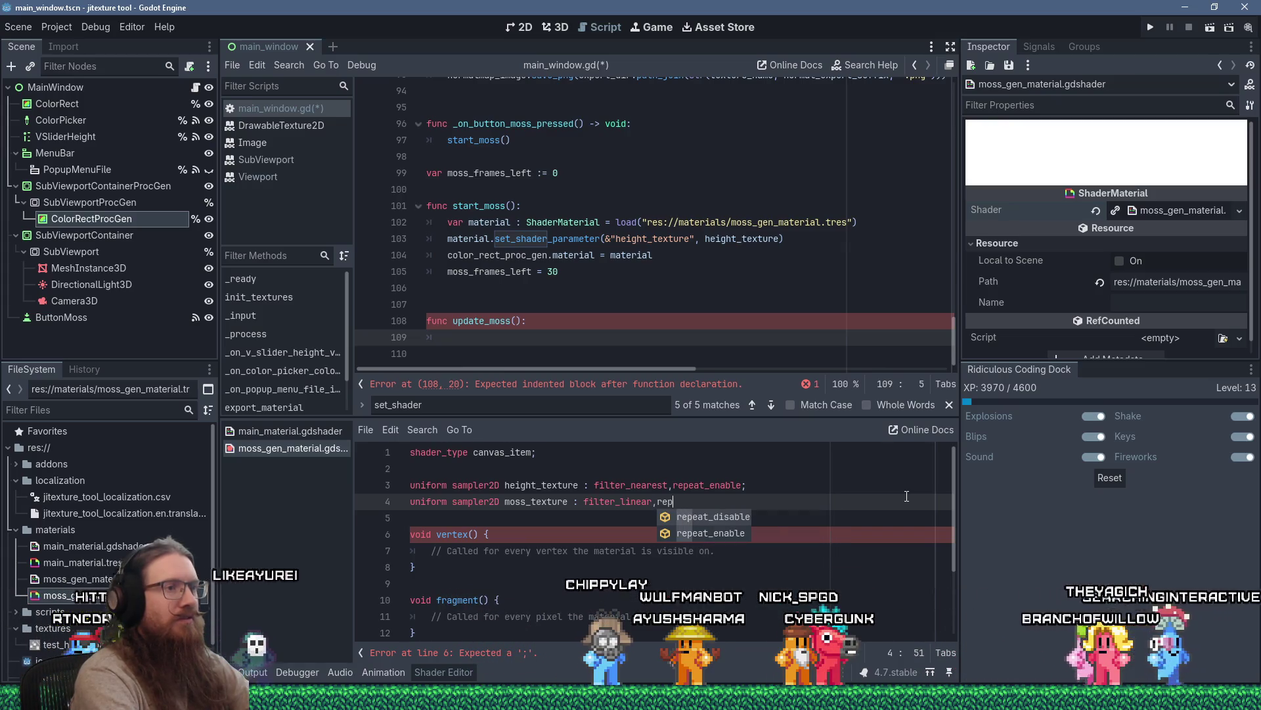
text(eat_enab)
key(Return)
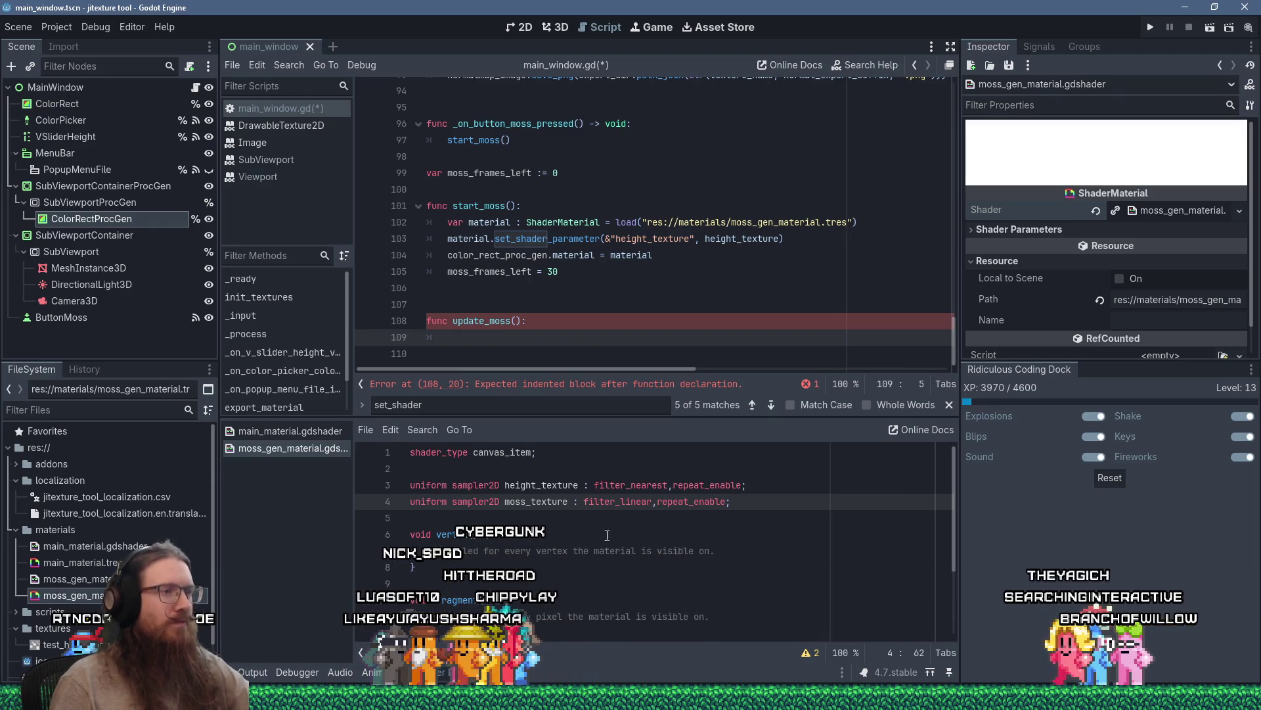
click(674, 535)
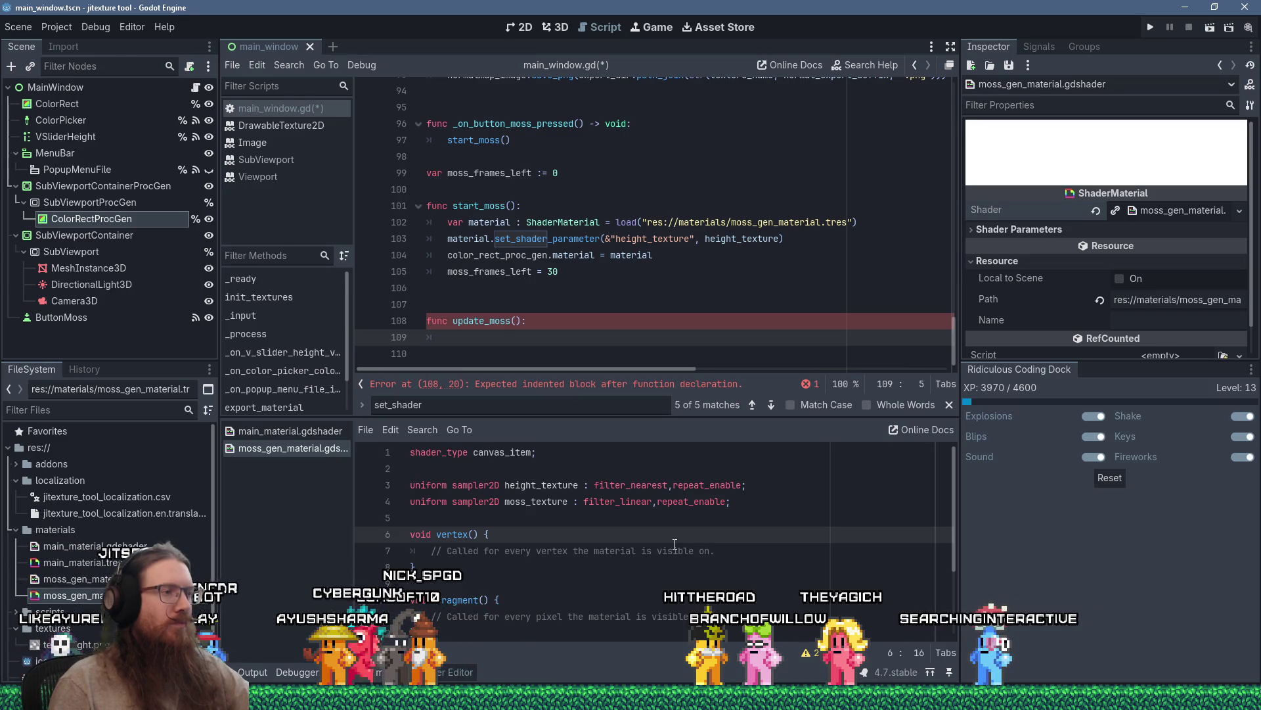
Delete the vertex() and commented light() blocks, then select the fragment placeholder comment.
mouse_move(727, 555)
mouse_down()
mouse_move(431, 550)
mouse_move(460, 545)
mouse_move(479, 591)
mouse_move(473, 648)
mouse_move(473, 638)
mouse_up()
scroll(430, 536, down, 2)
scroll(430, 537, up, 2)
key(Delete)
key(Delete)
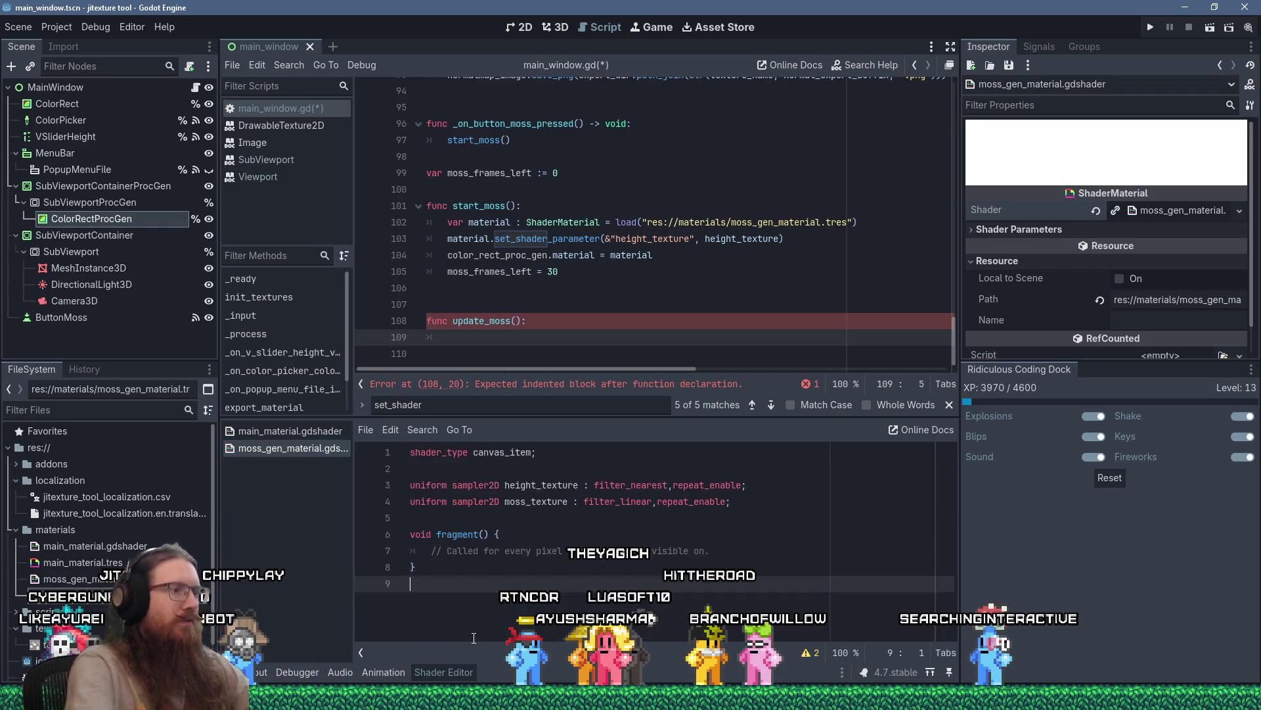
click(725, 549)
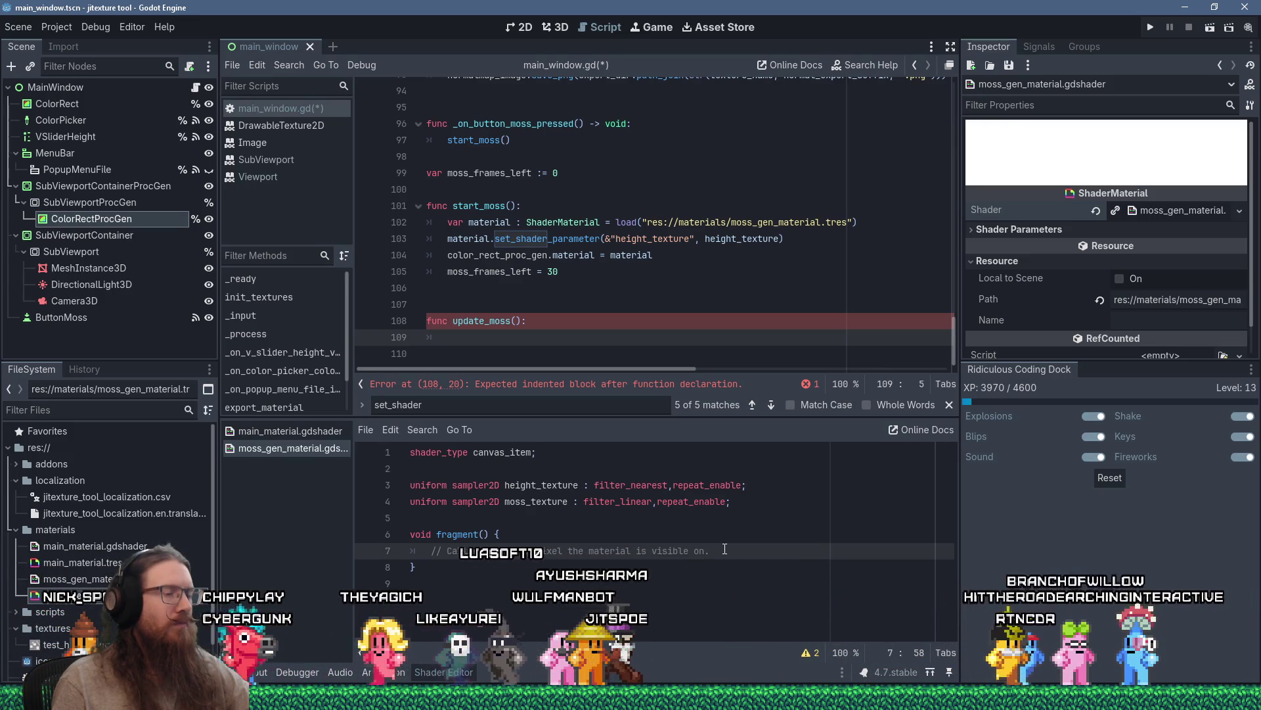
key(shift+Home)
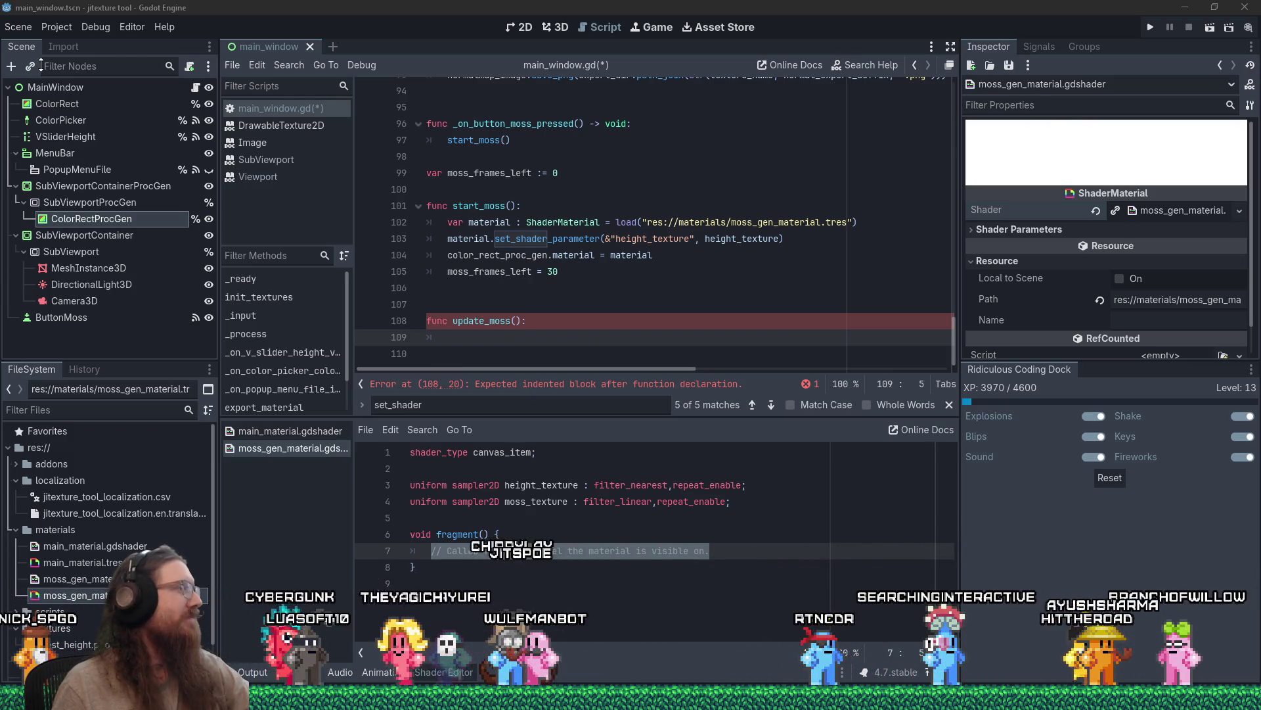
drag(0, 14, 598, 11)
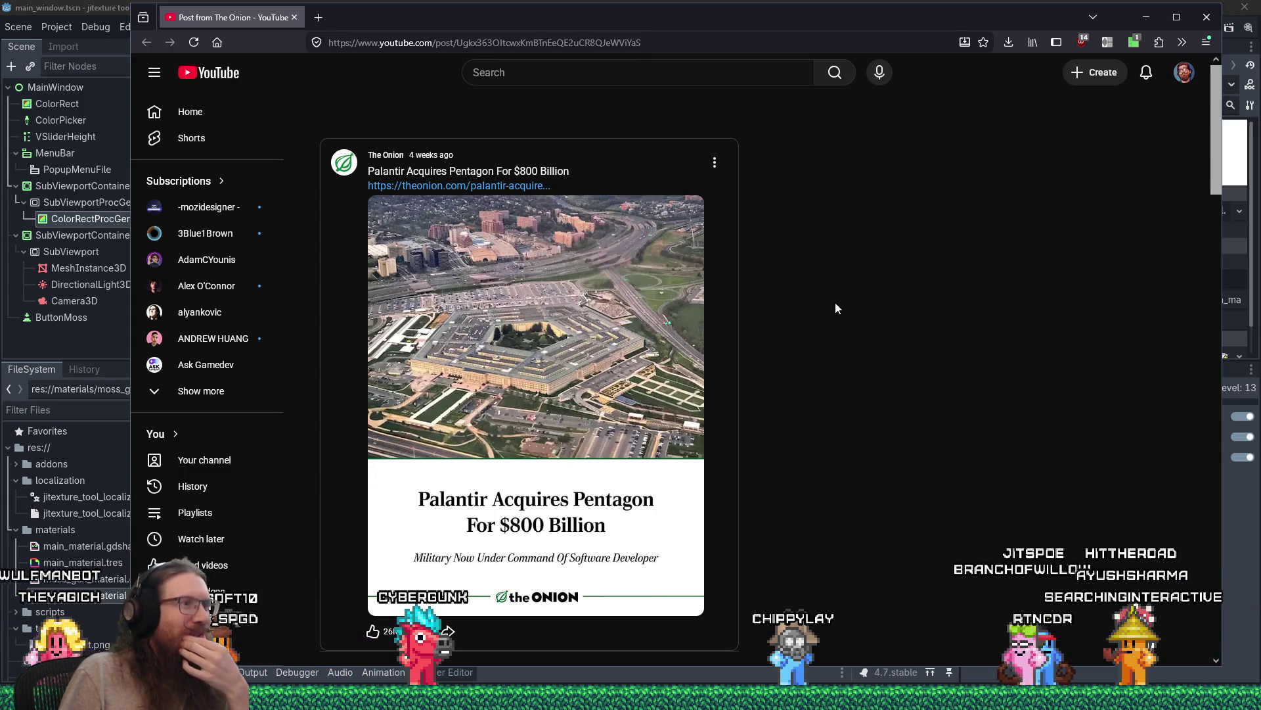
drag(659, 31, 725, 22)
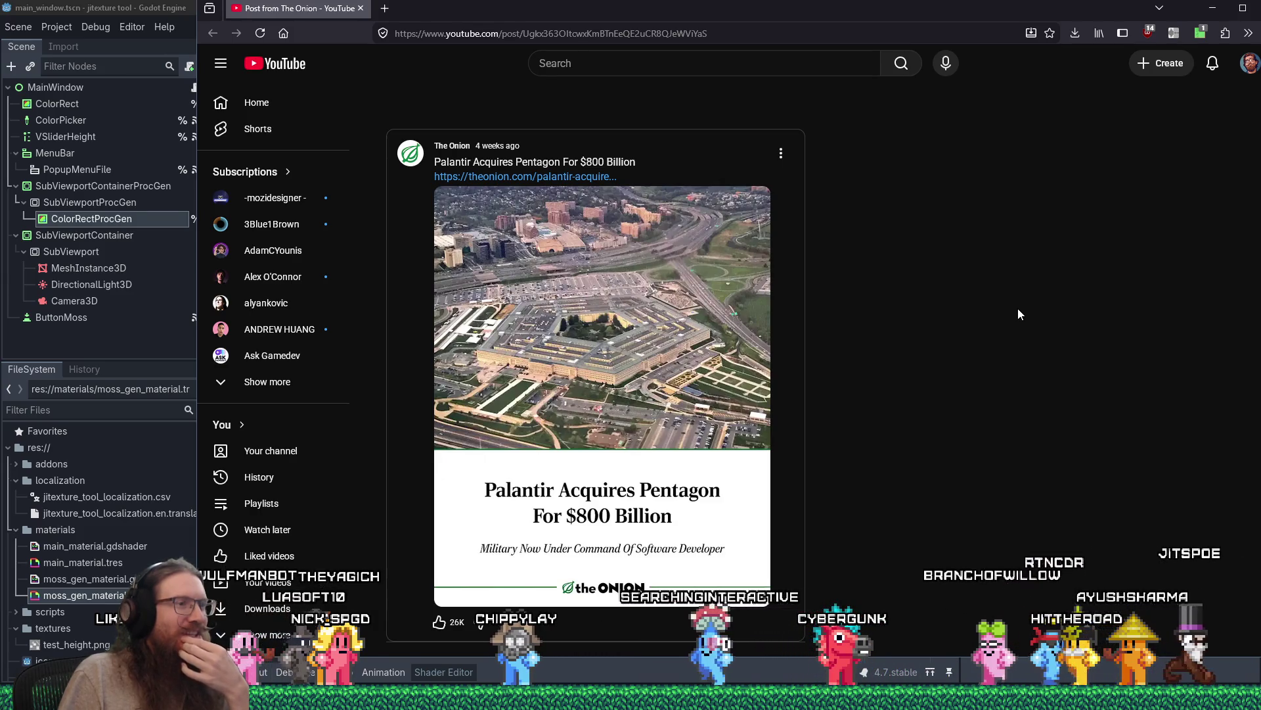
scroll(1018, 314, down, 3)
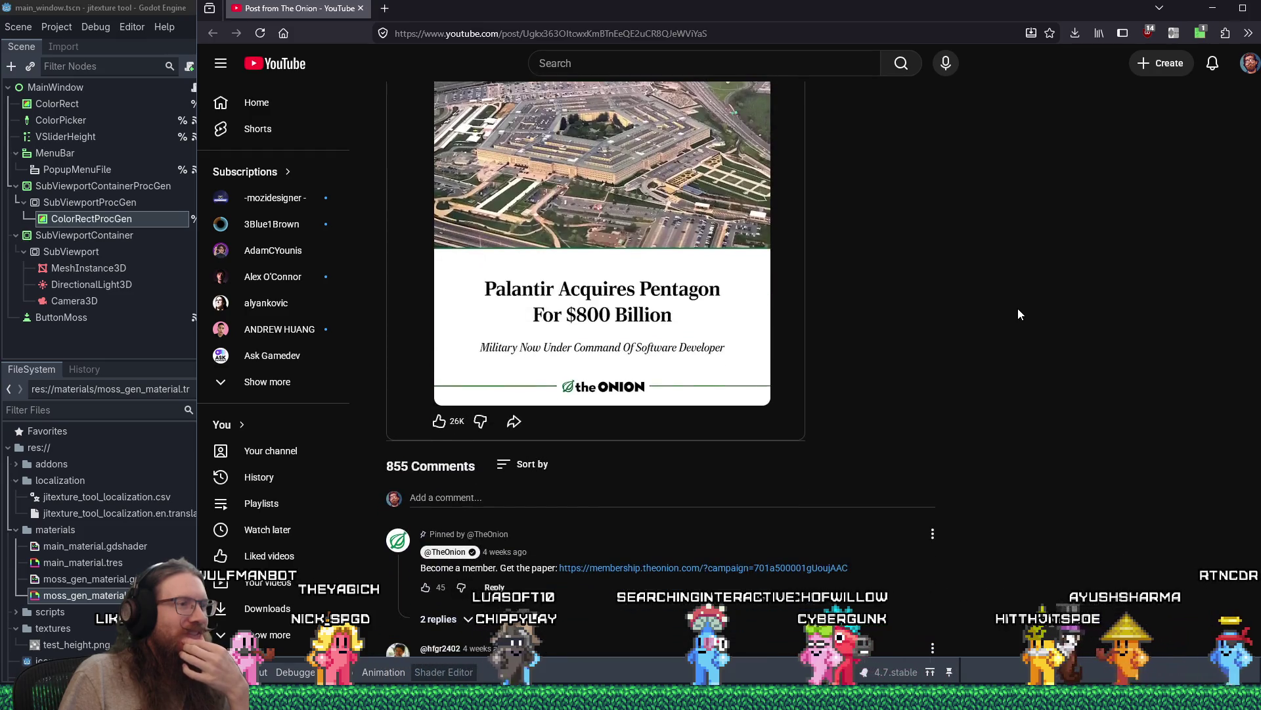
scroll(1018, 314, down, 3)
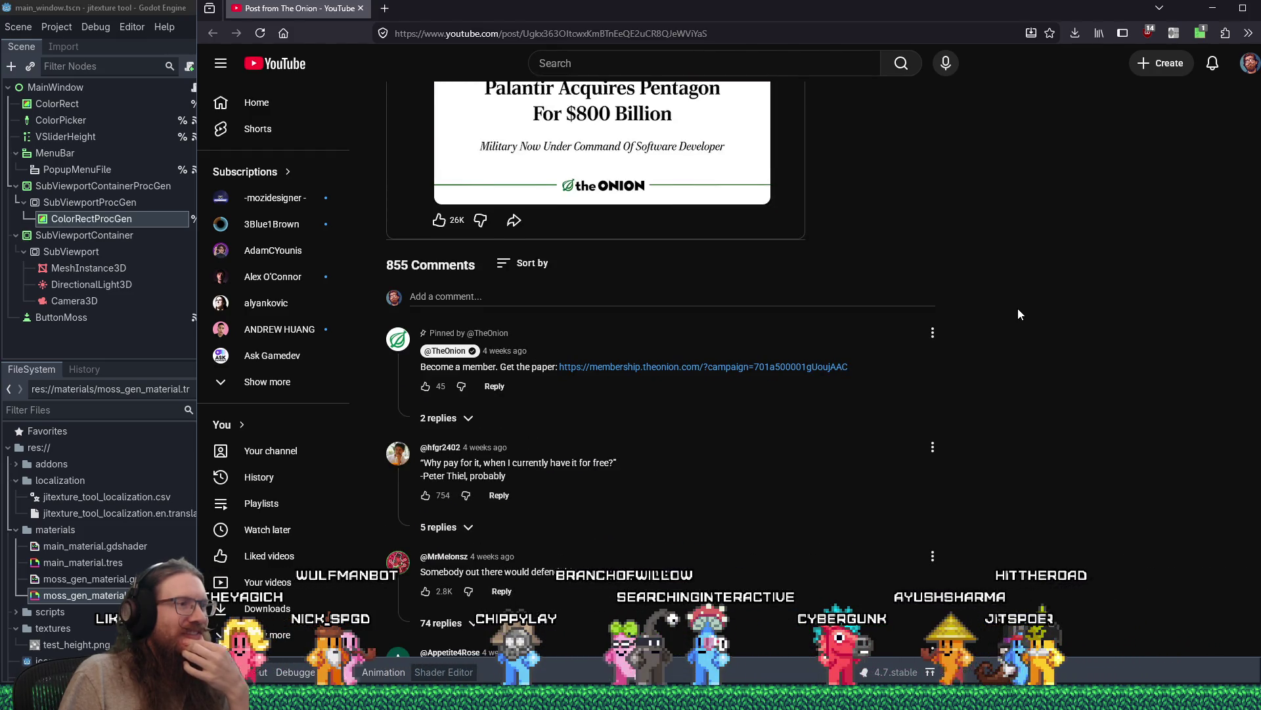
scroll(1018, 309, down, 2)
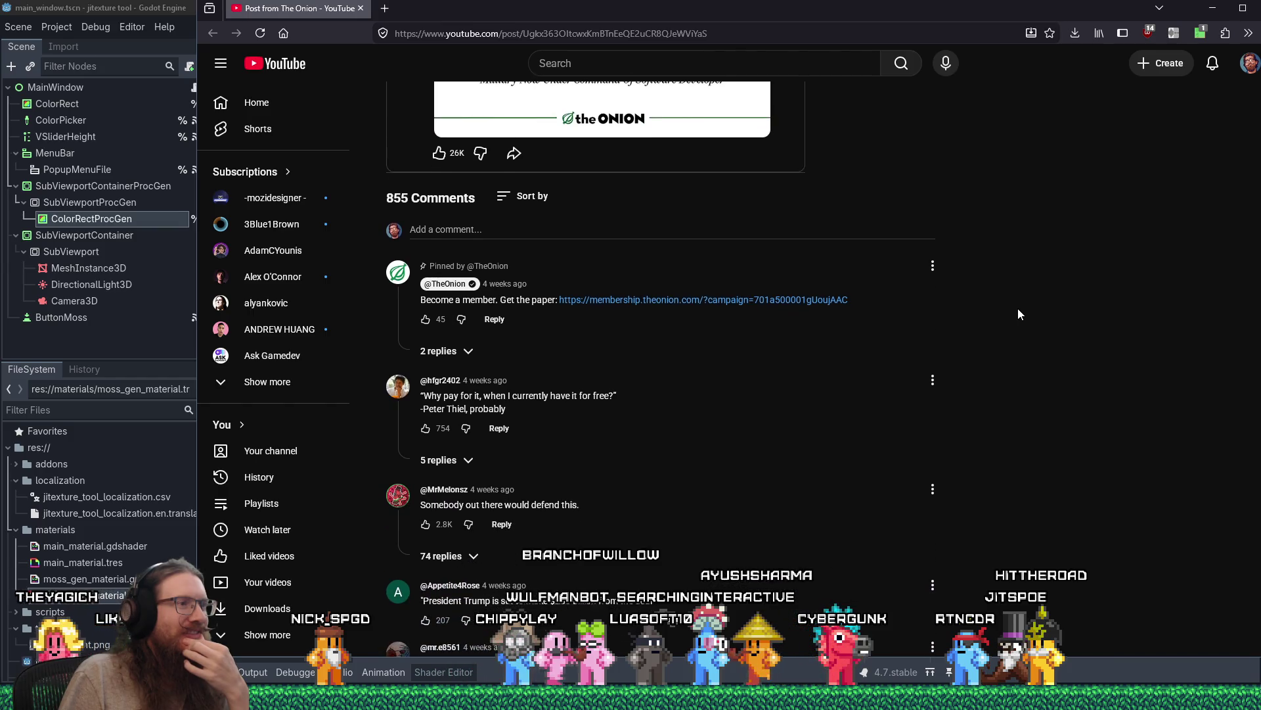
double_click(431, 396)
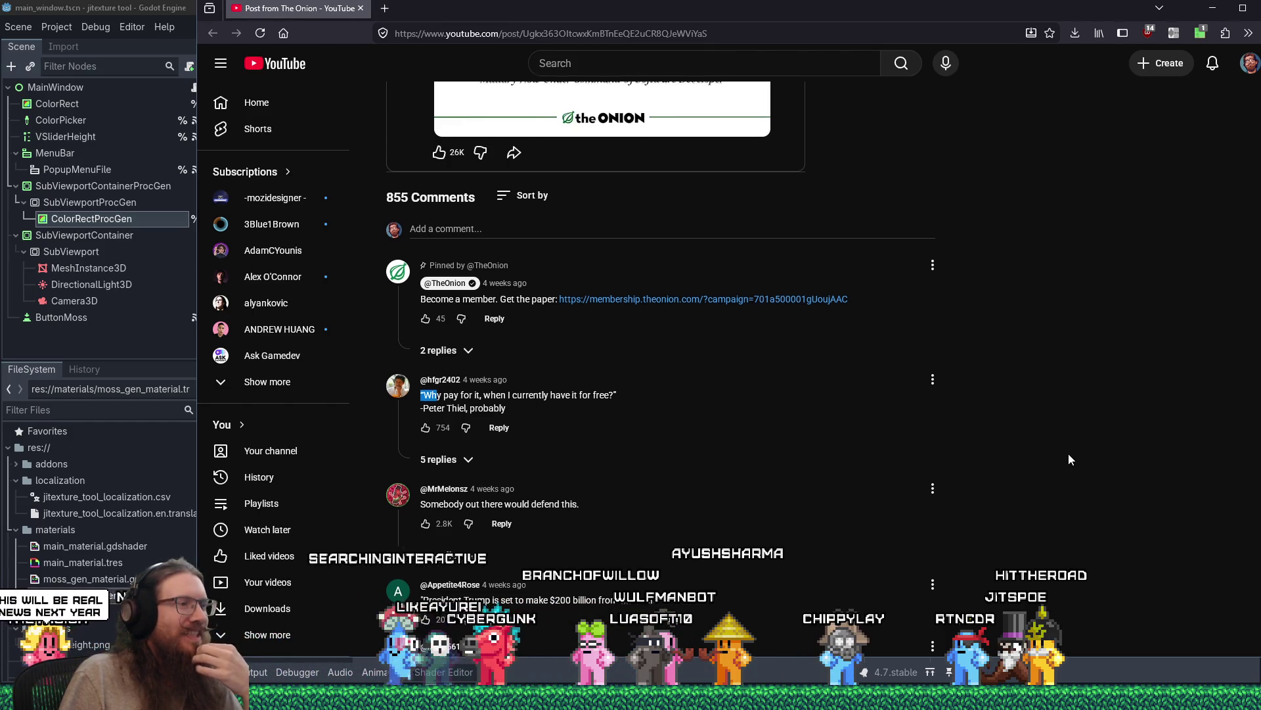
scroll(1069, 455, down, 3)
scroll(1069, 454, down, 1)
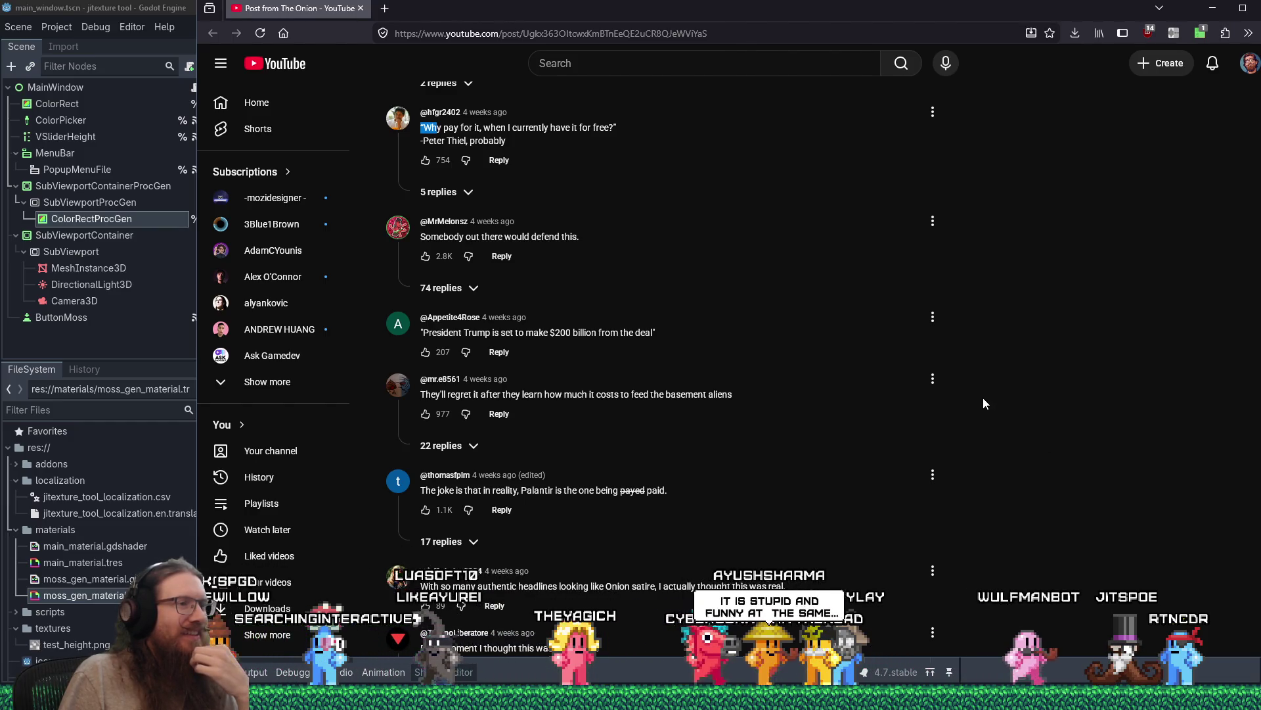
key(alt+Tab)
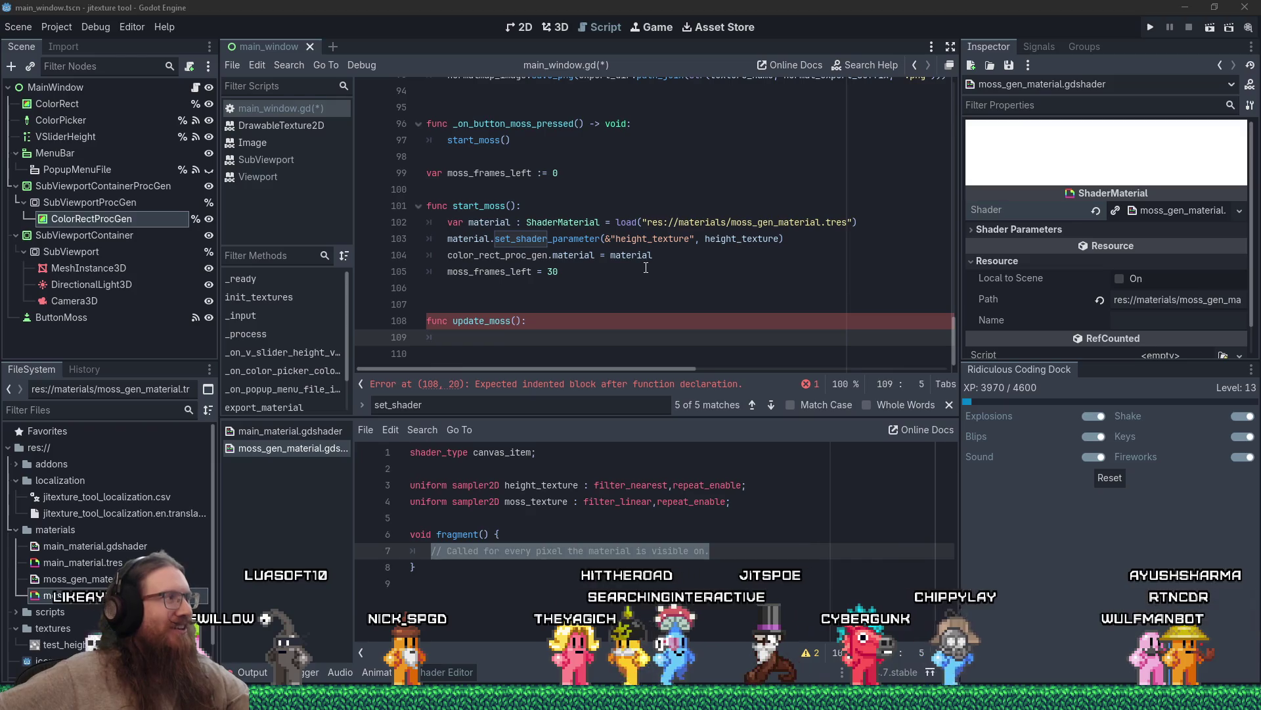
click(563, 350)
click(564, 338)
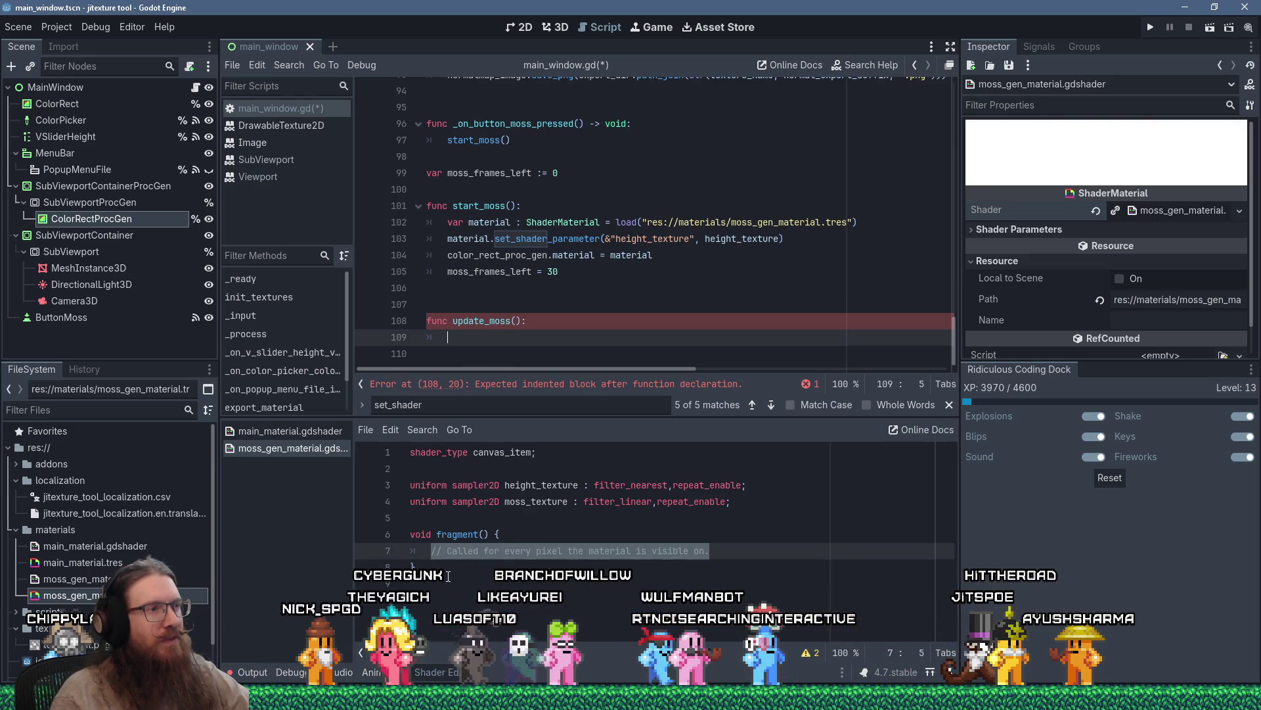
click(442, 552)
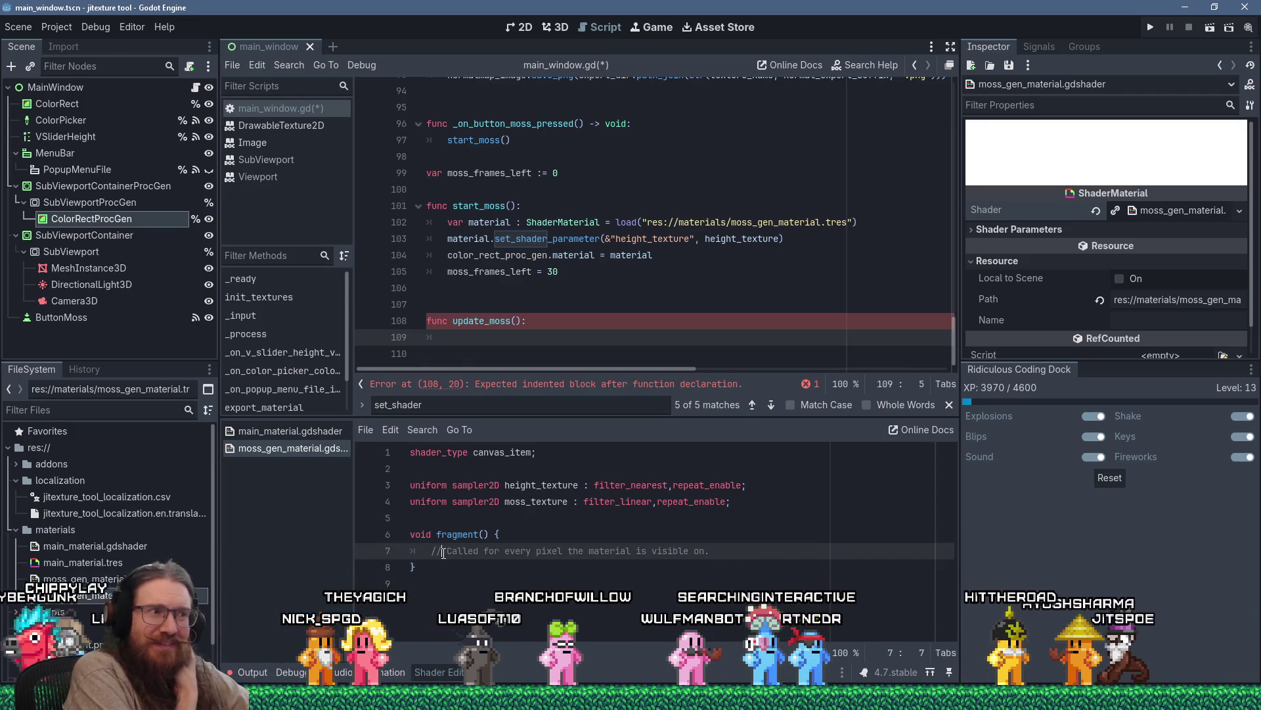
Add 'uniform sampler2D noise_texture : filter_linear, repeat_enable;' below moss_texture.
click(736, 509)
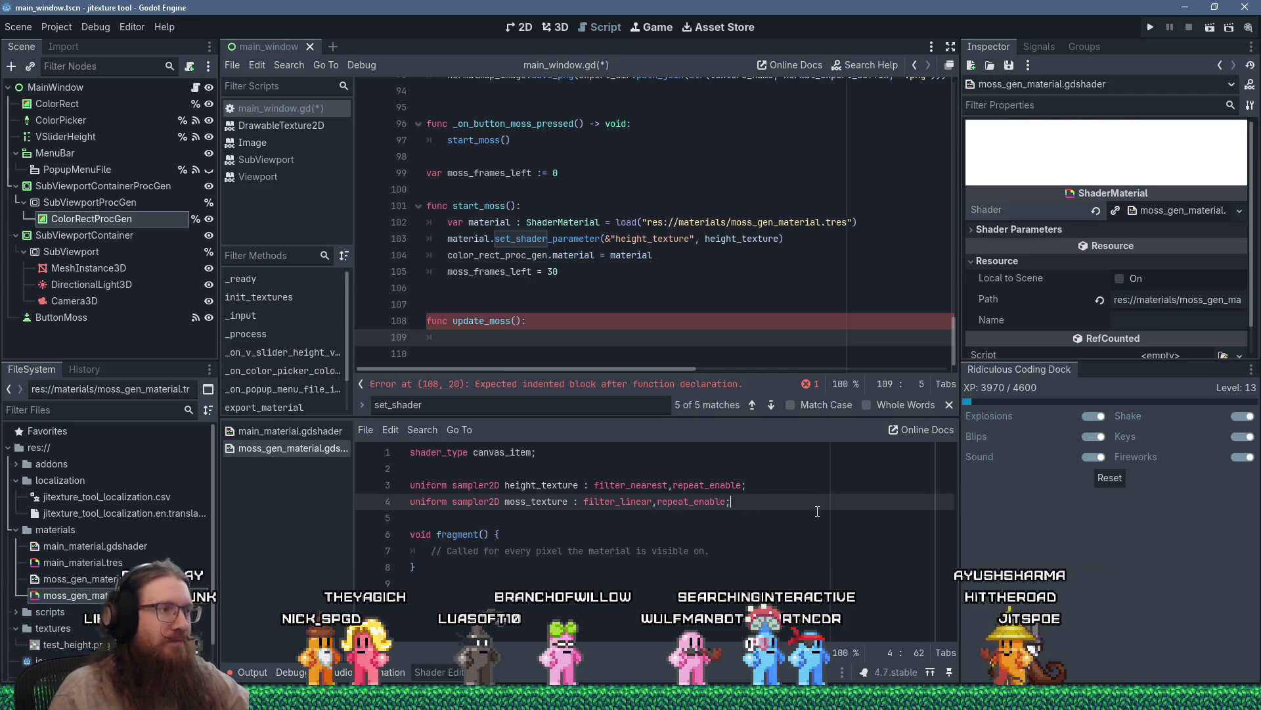
key(Return)
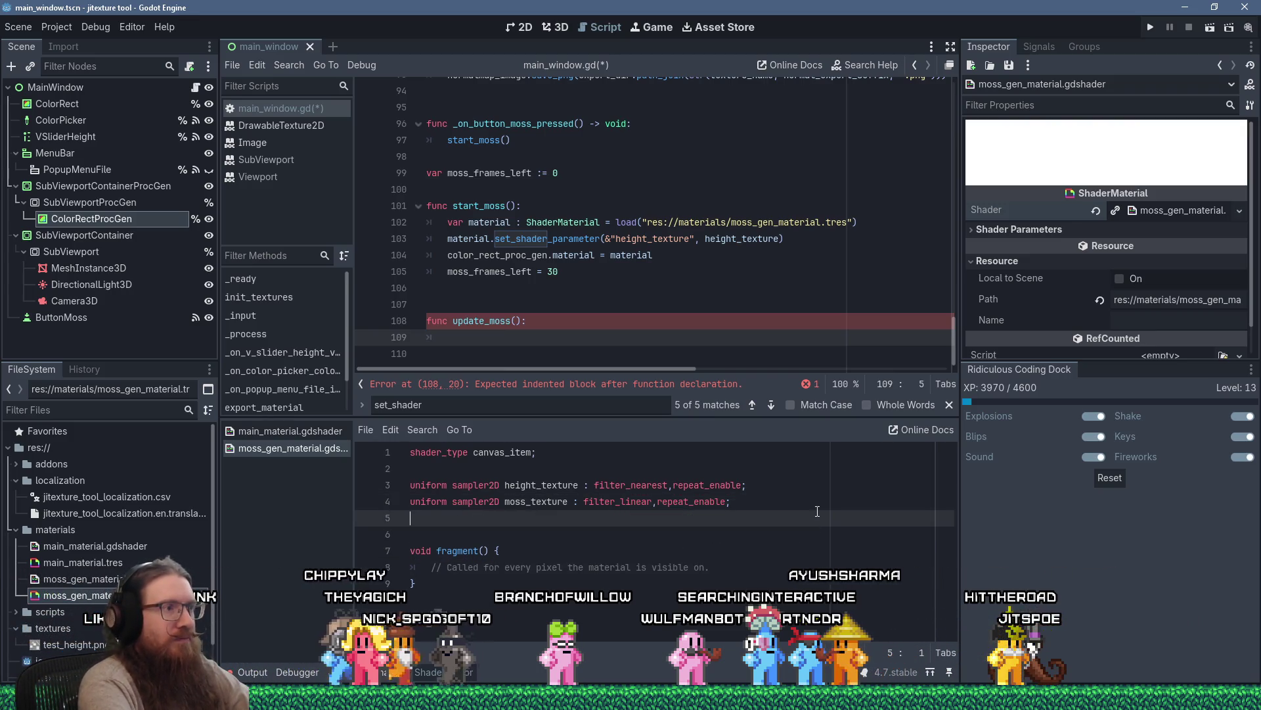
text(uniform sampler)
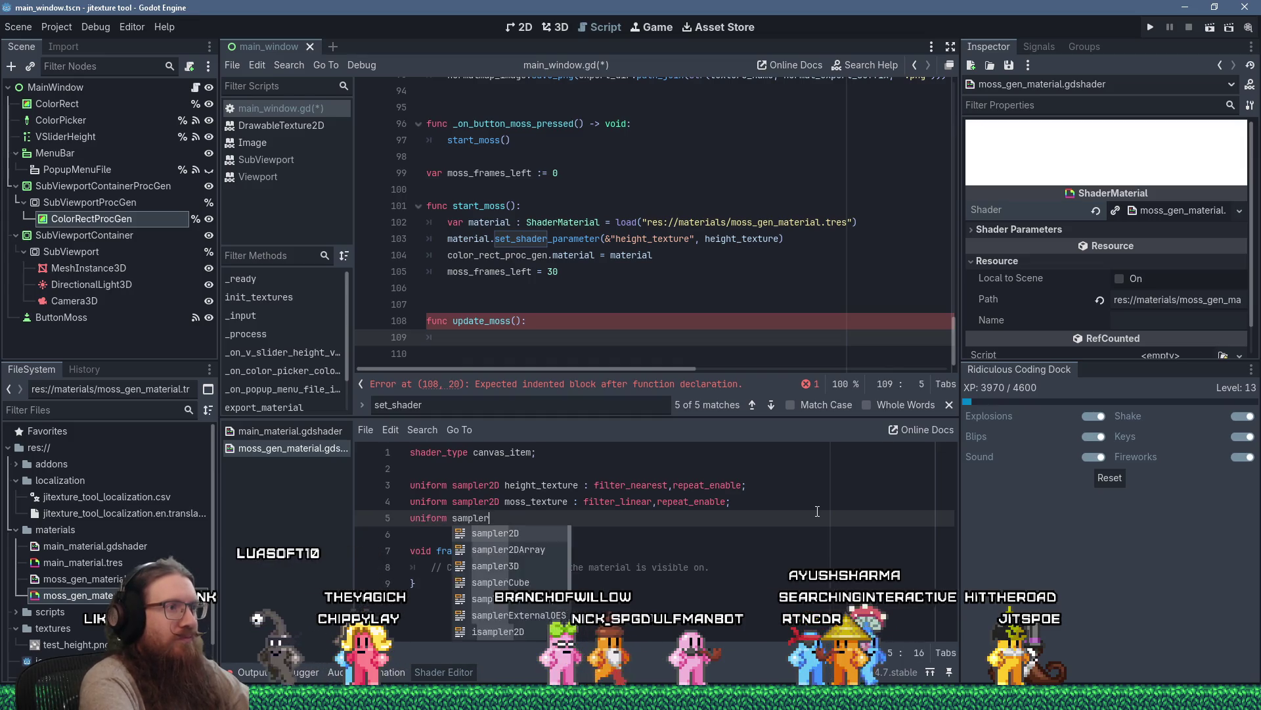
text(2)
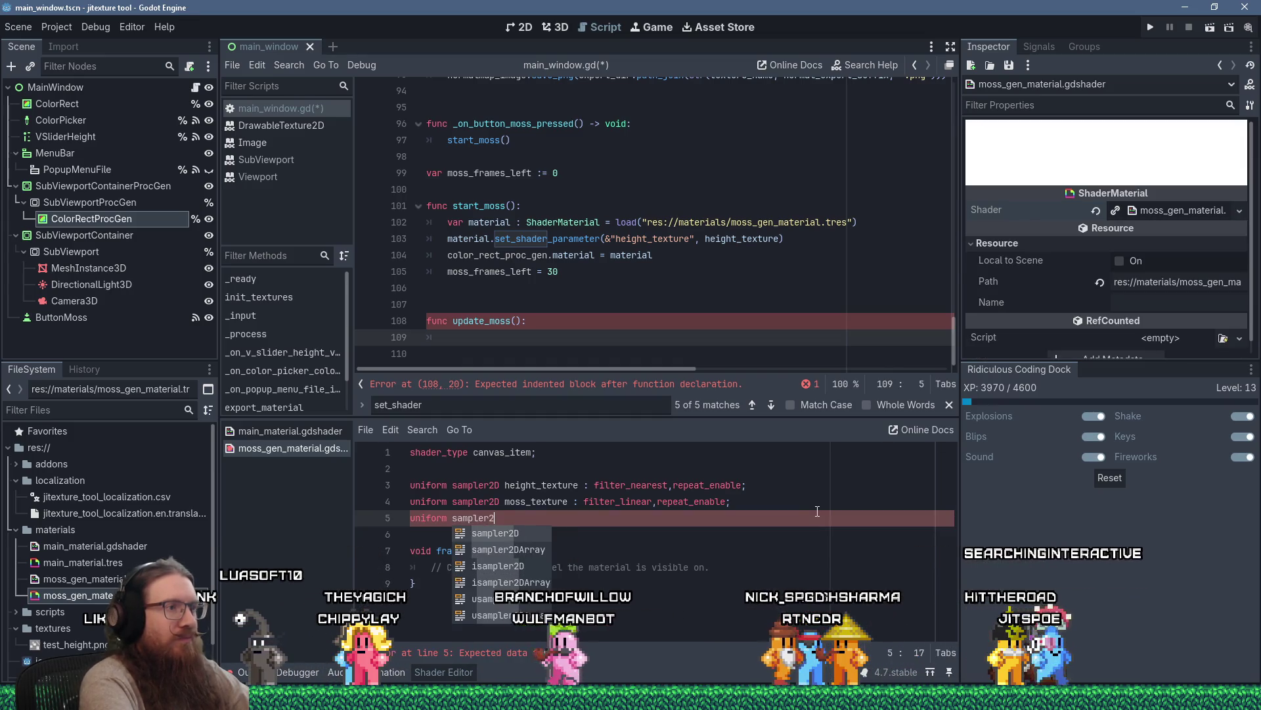
text(D noise_t)
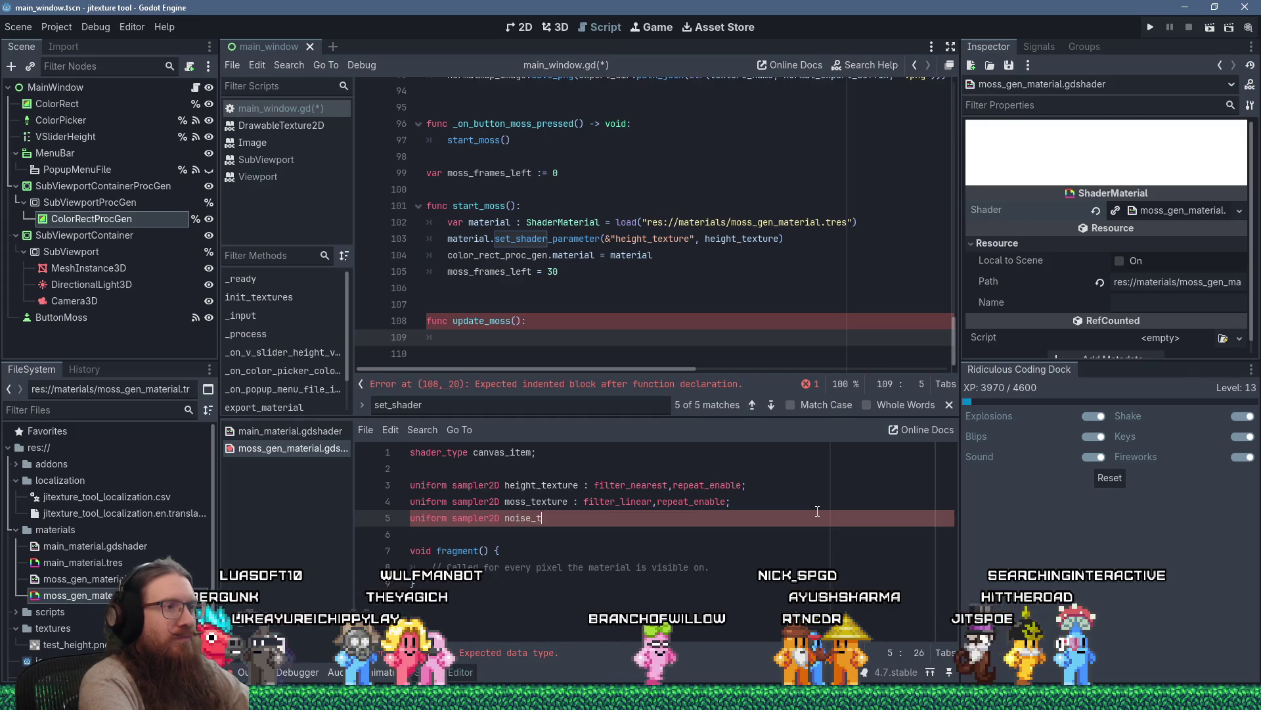
text(exture : fli)
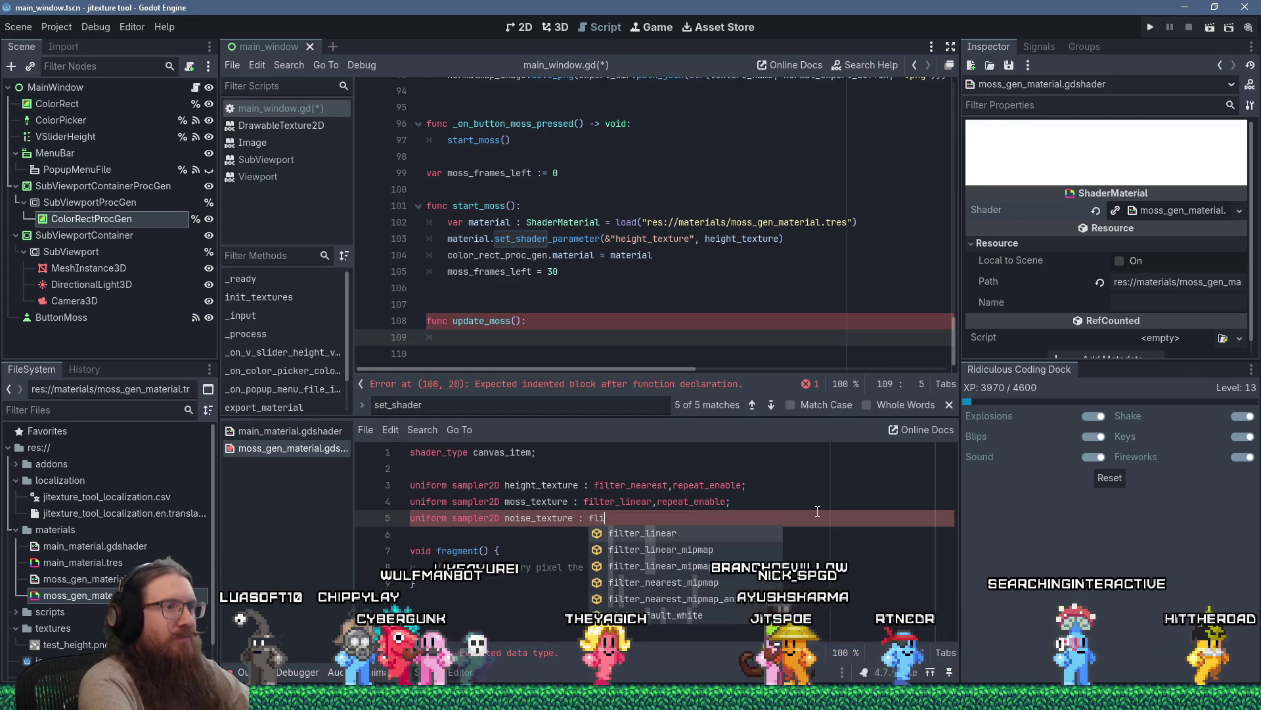
key(BackSpace)
key(BackSpace)
text(ilter_linea)
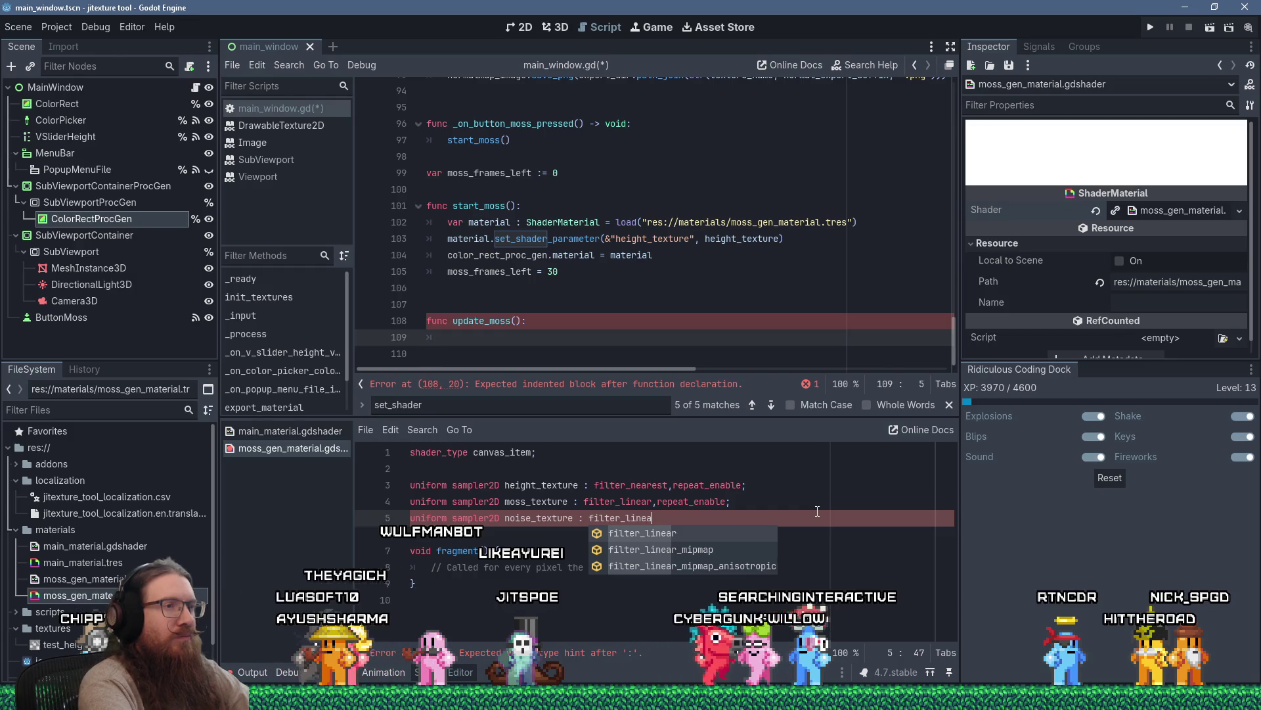
text(r,repeat_enable;)
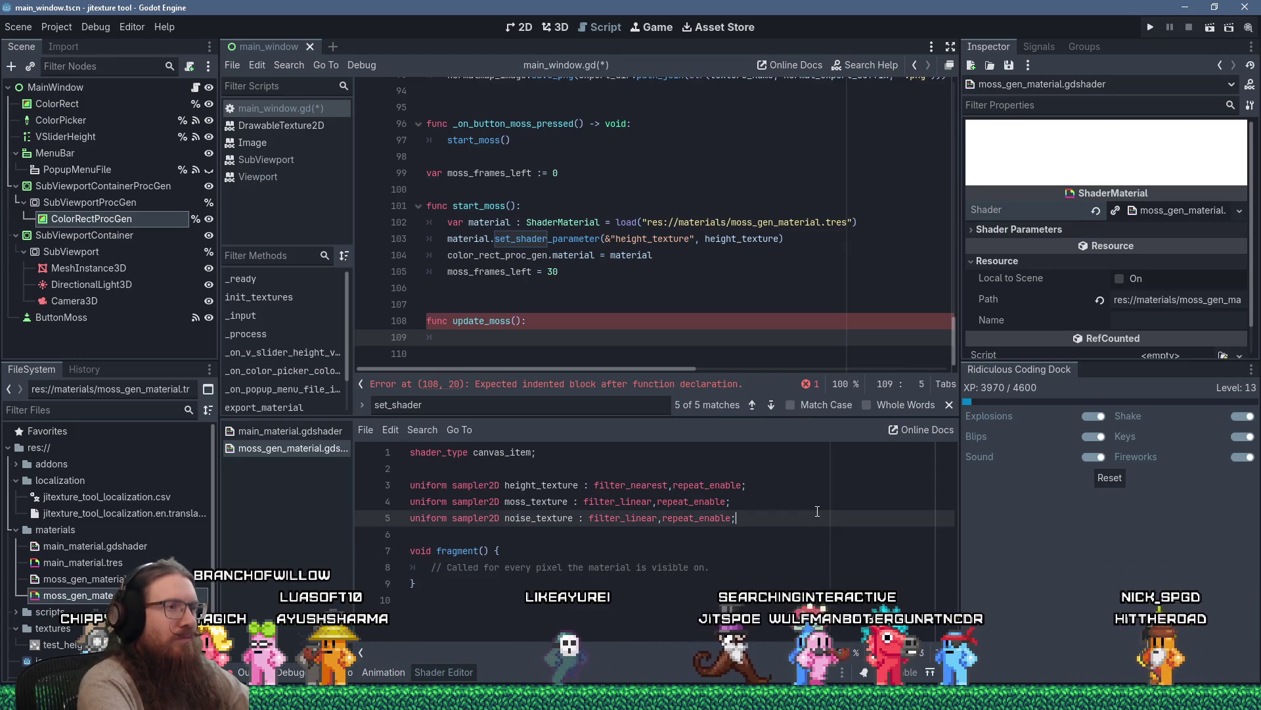
key(Down)
key(Down)
key(Down)
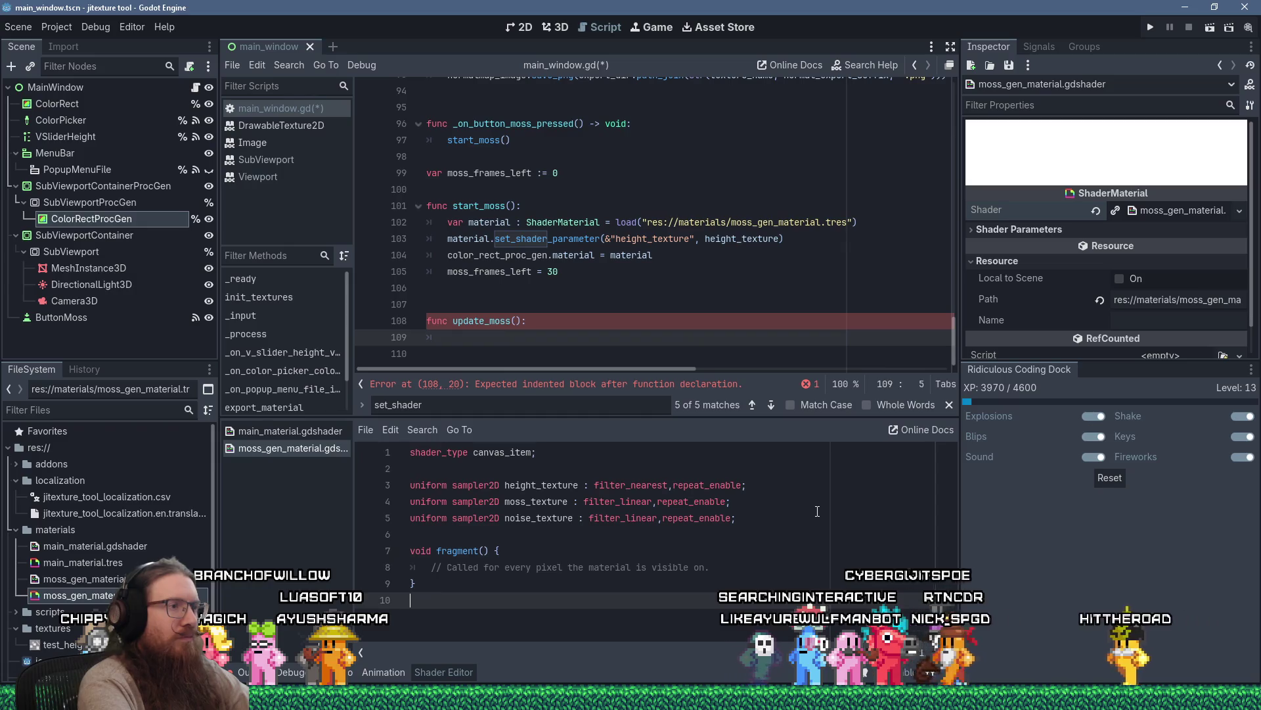
key(Up)
key(Up)
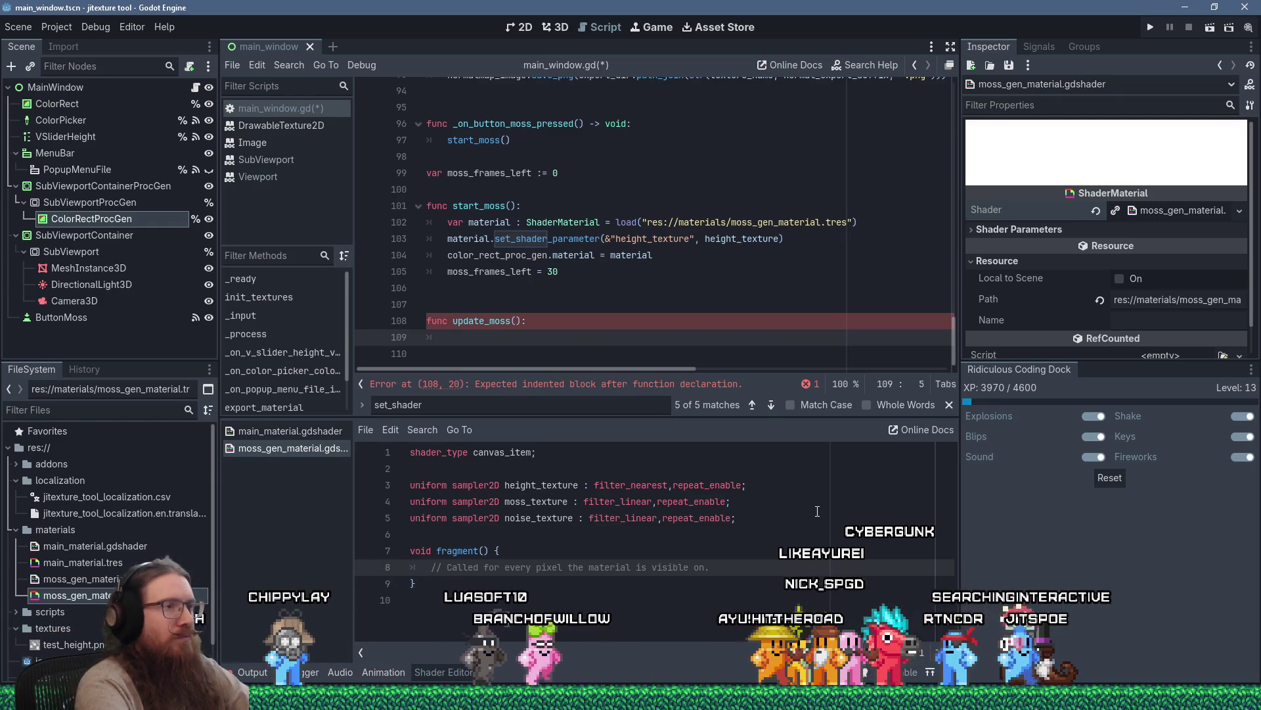
click(631, 485)
text(li)
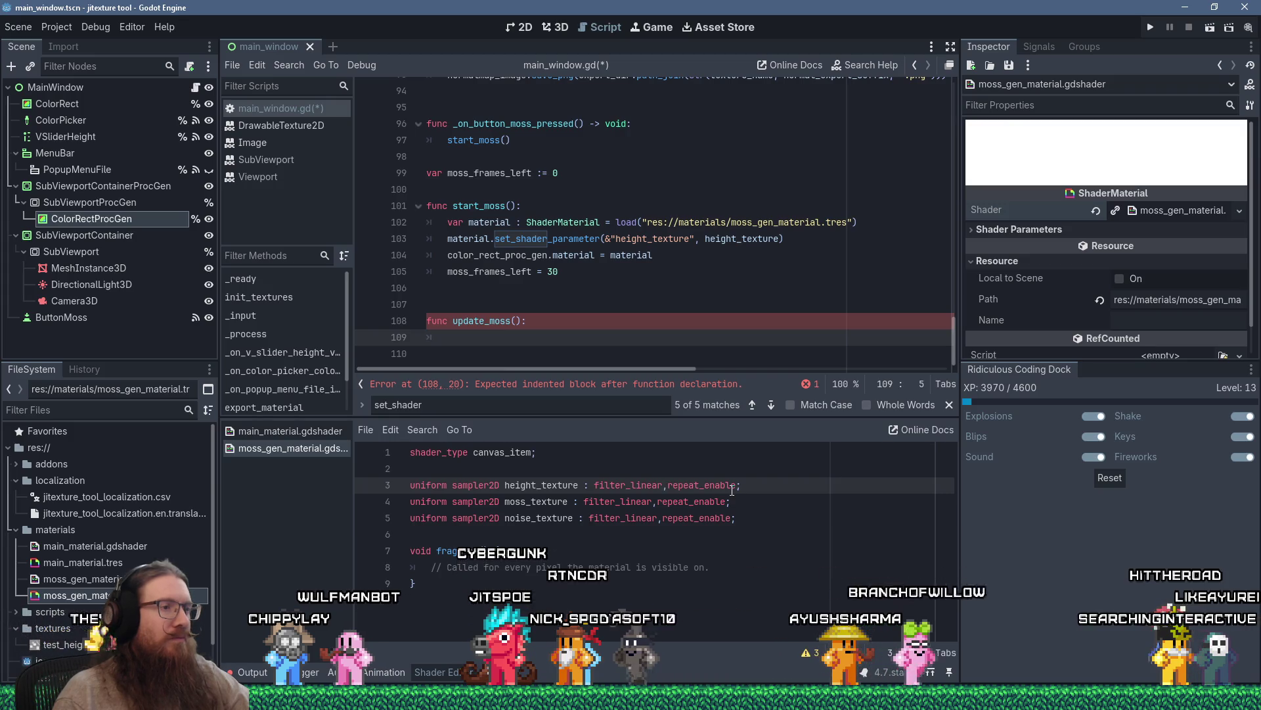
Switch height_texture from filter_nearest to filter_linear, then return to the fragment function.
click(726, 567)
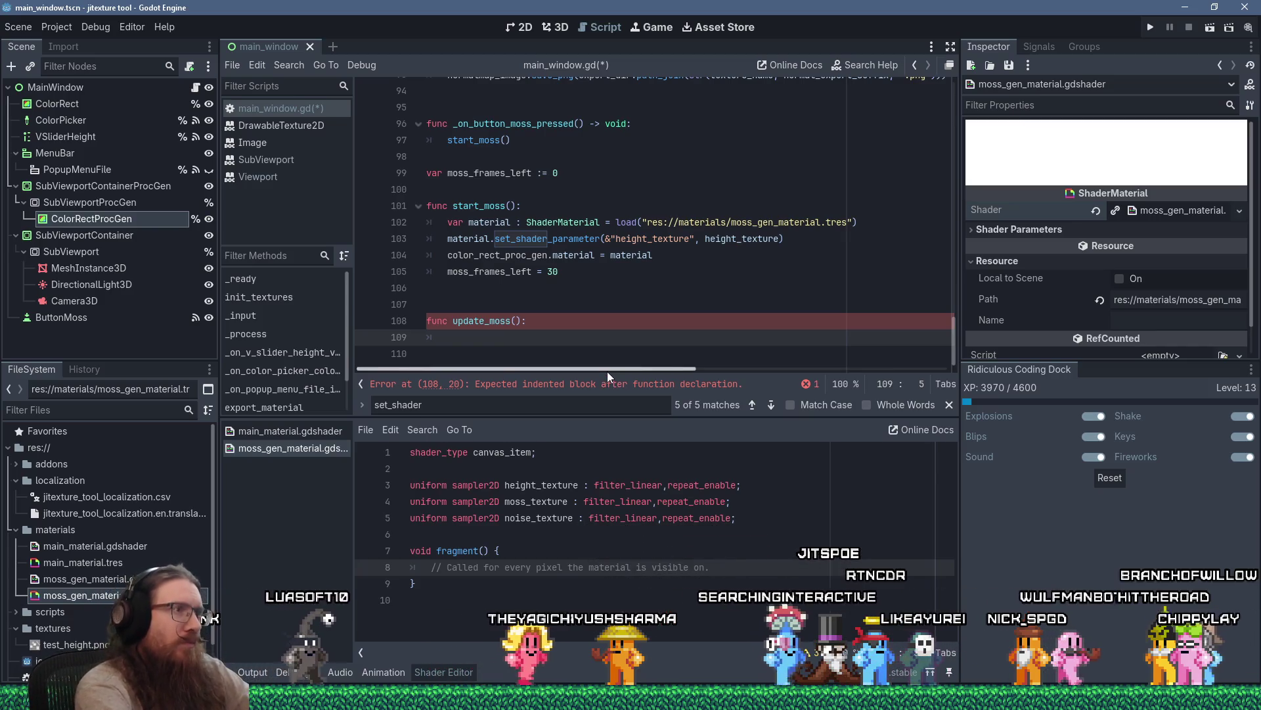
Remove the stray 'n' in update_moss and check the Reddit post in the browser.
text(fn)
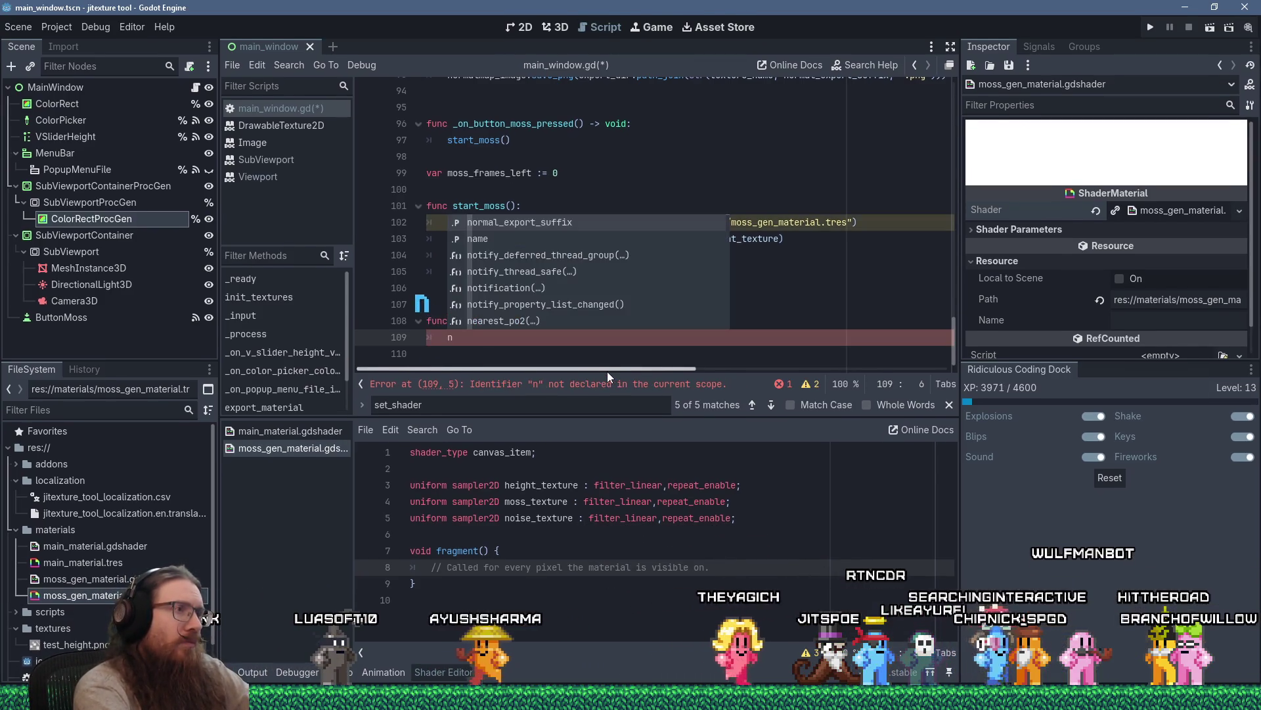
key(BackSpace)
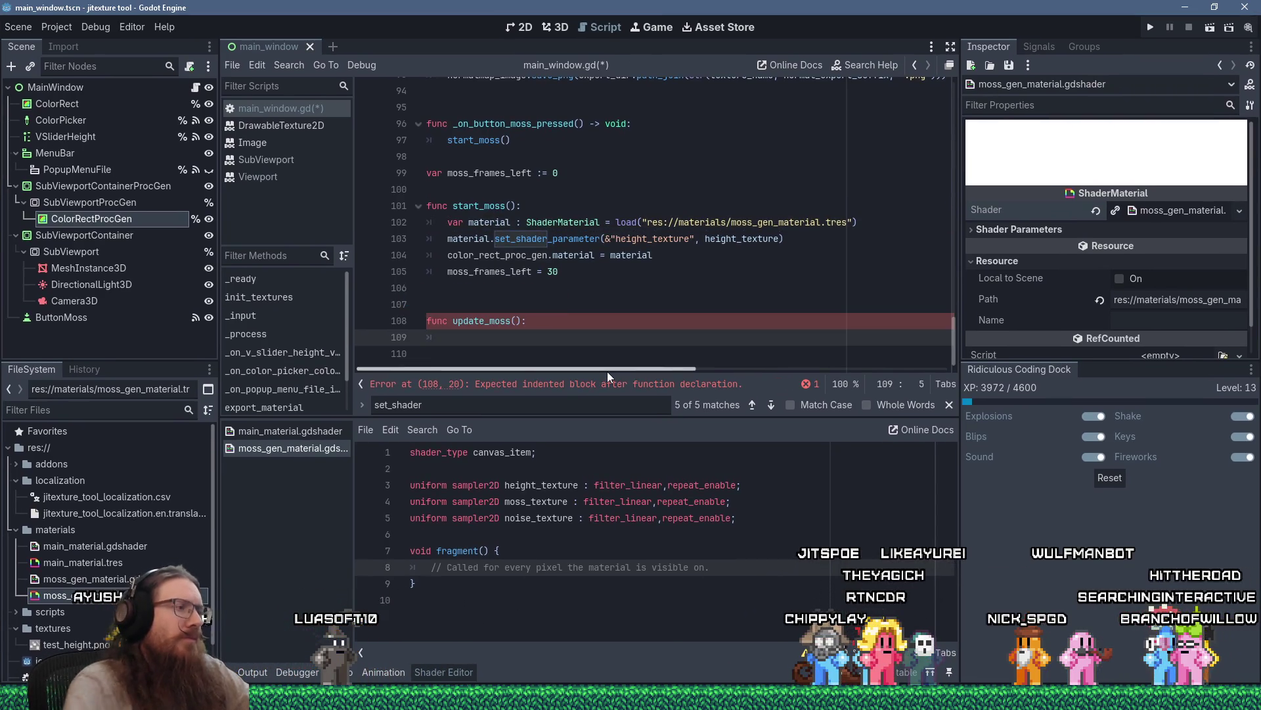
mouse_move(1120, 659)
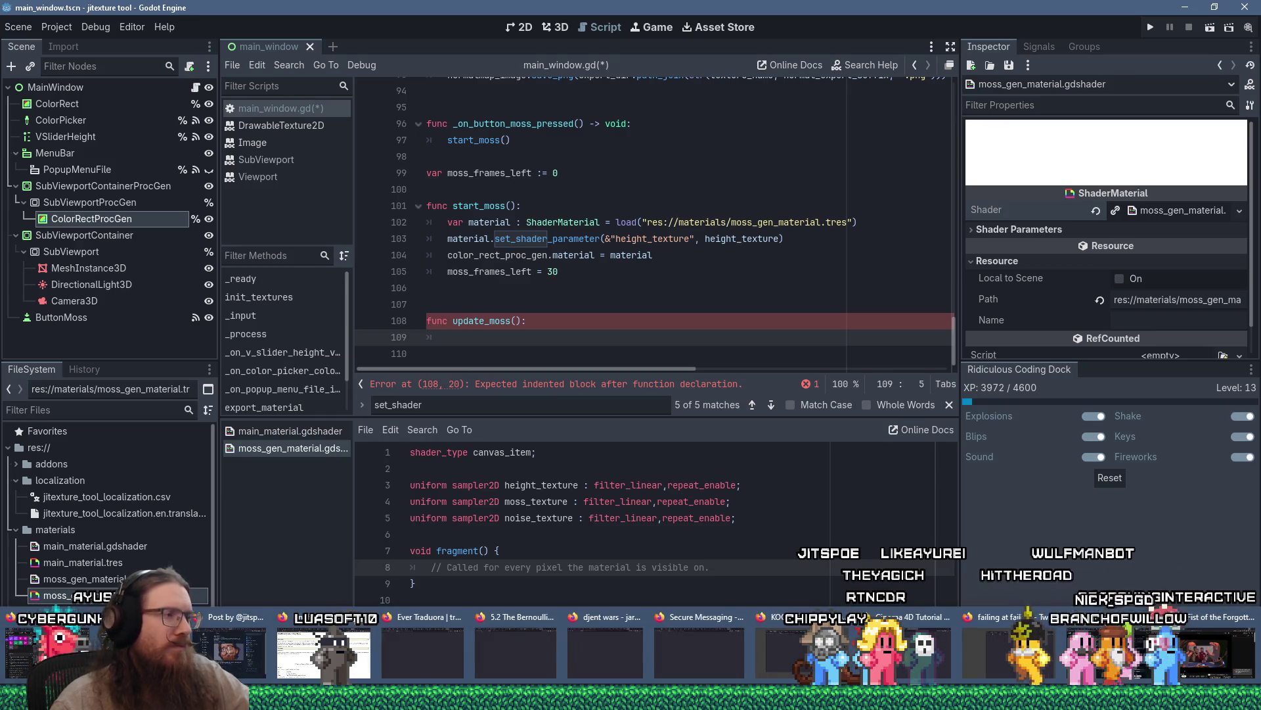
click(1121, 658)
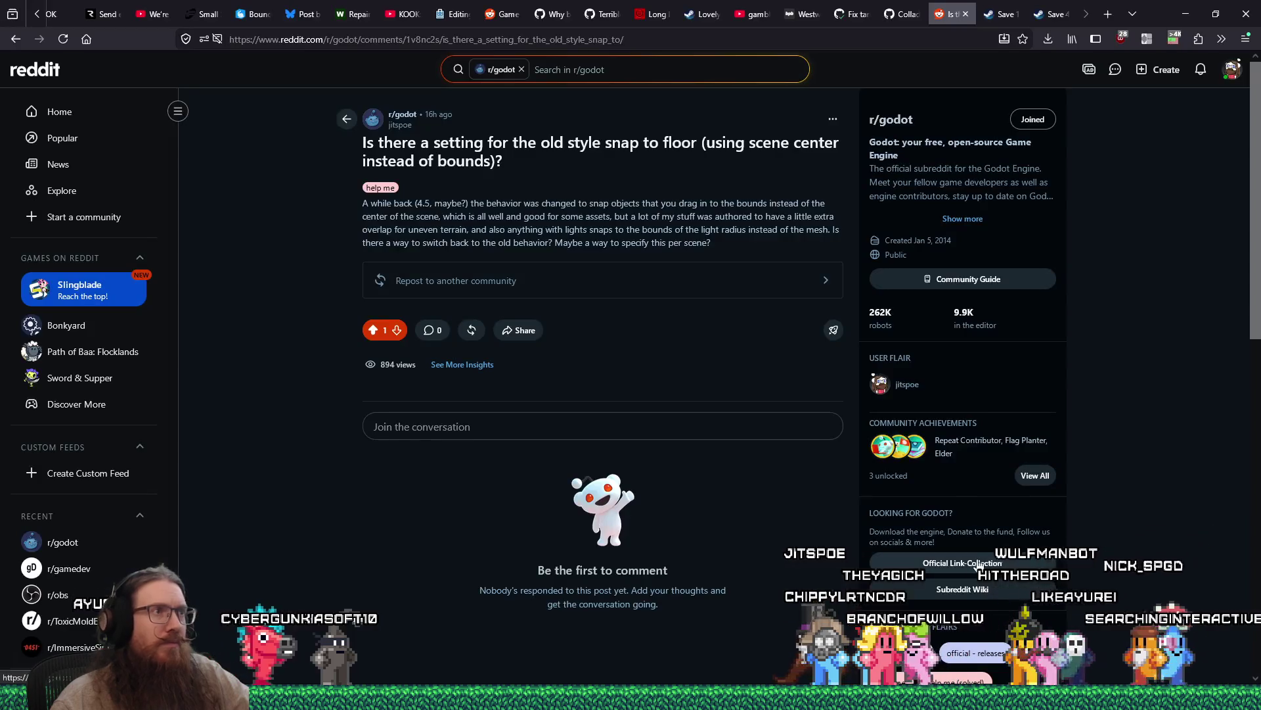
key(alt+Tab)
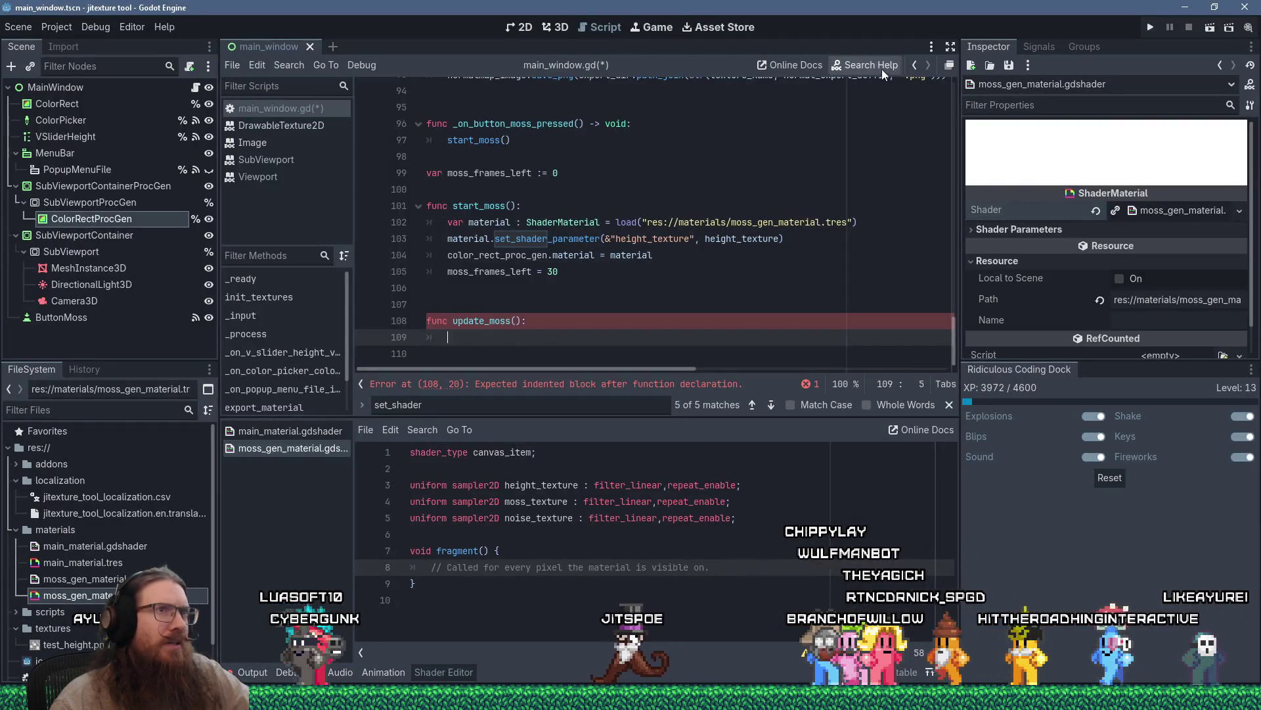
Search the built-in help for 'simplex' and open the FastNoiseLite class reference.
click(881, 69)
text(simplex)
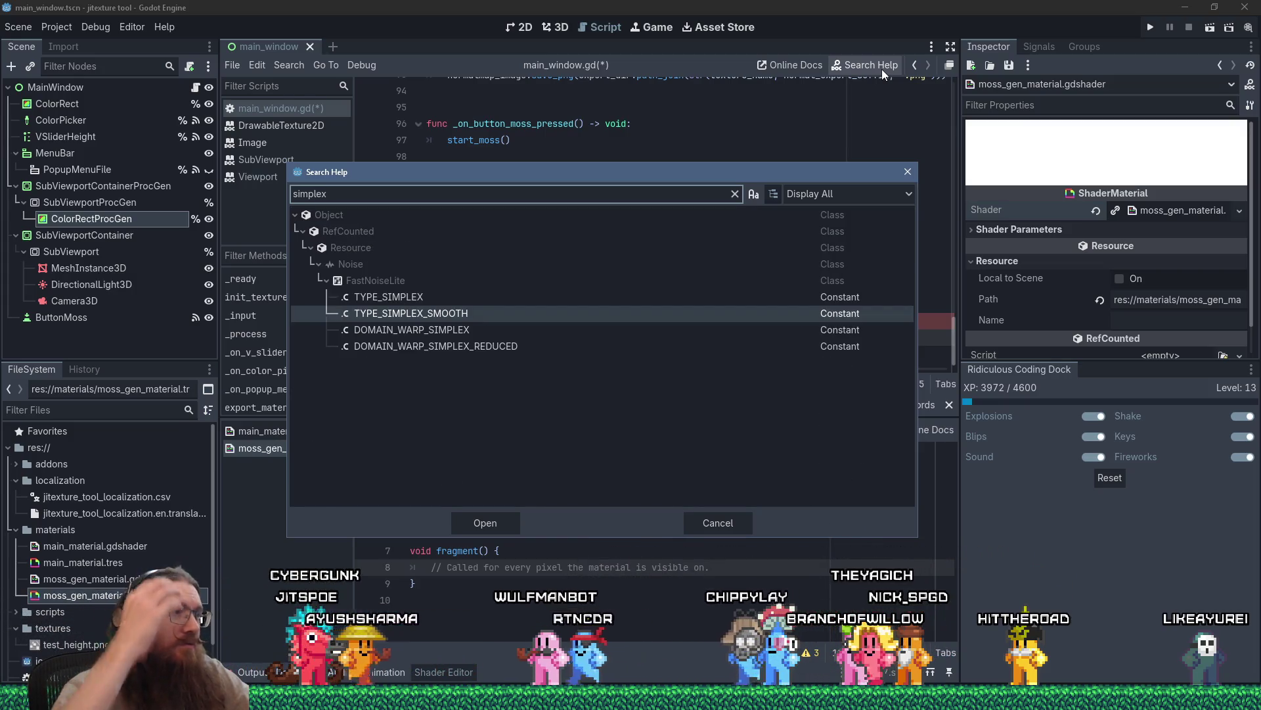
click(375, 279)
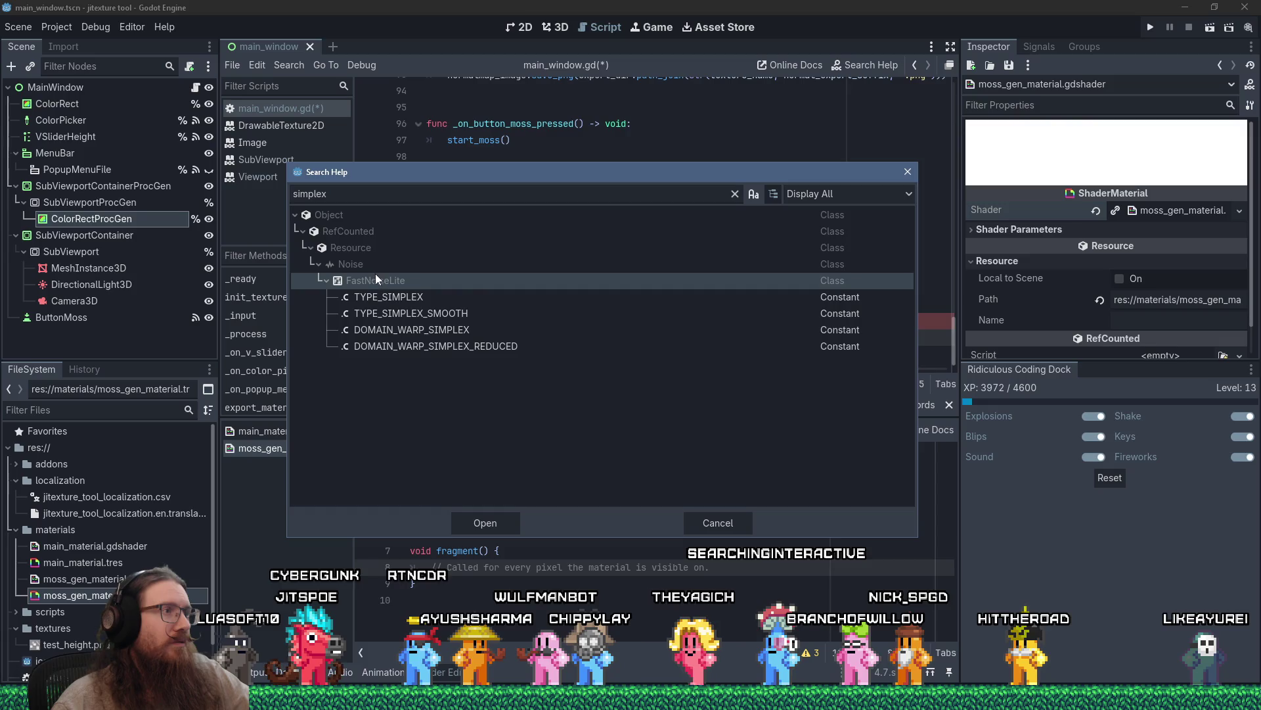
double_click(393, 279)
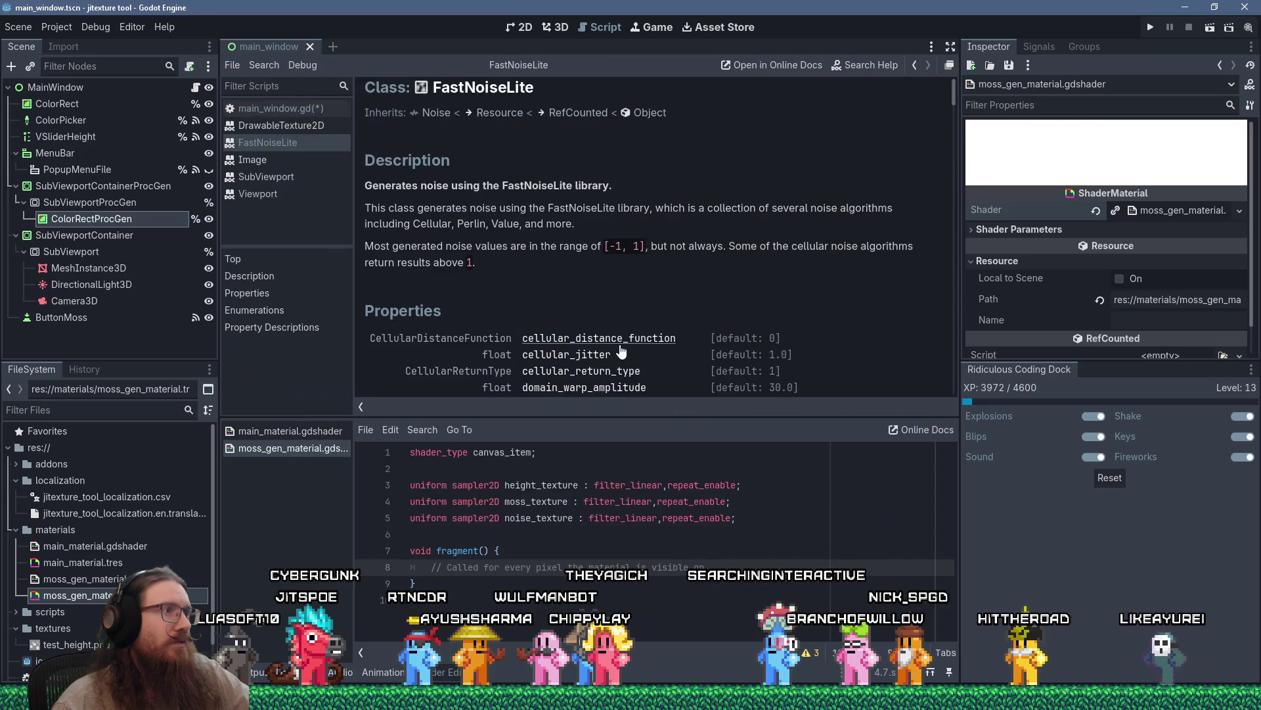
scroll(637, 329, down, 10)
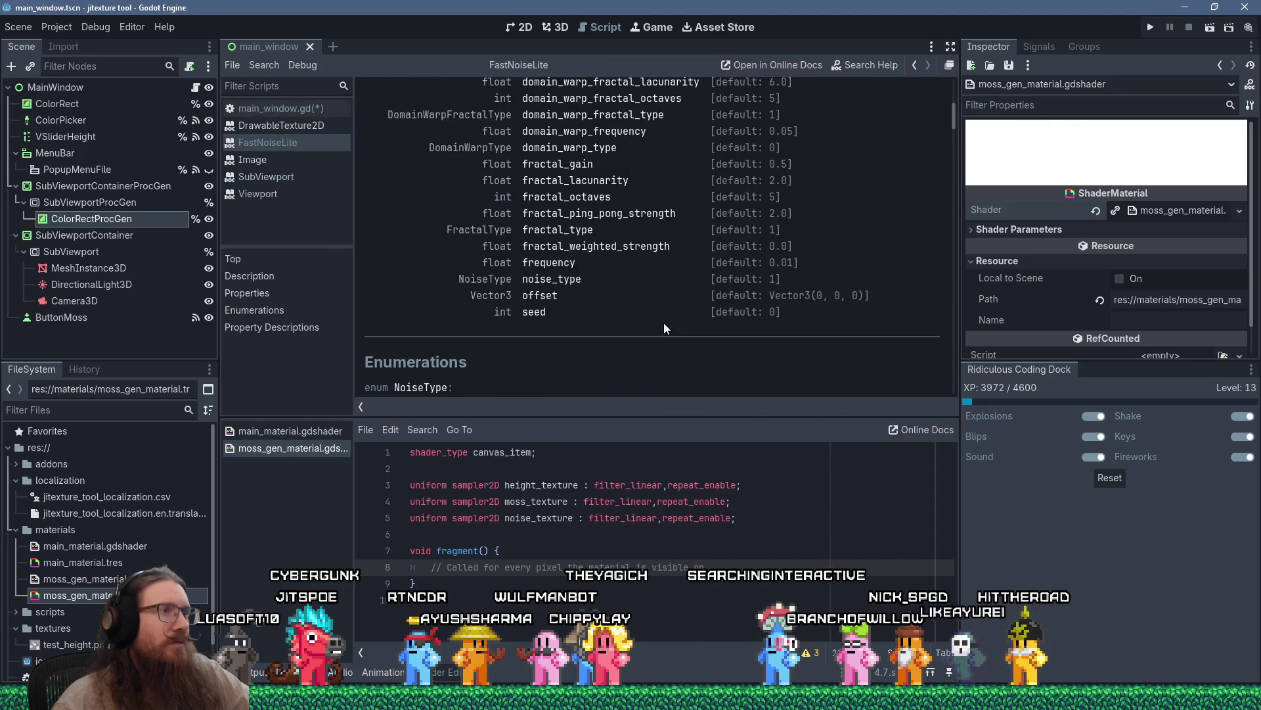
scroll(663, 323, up, 10)
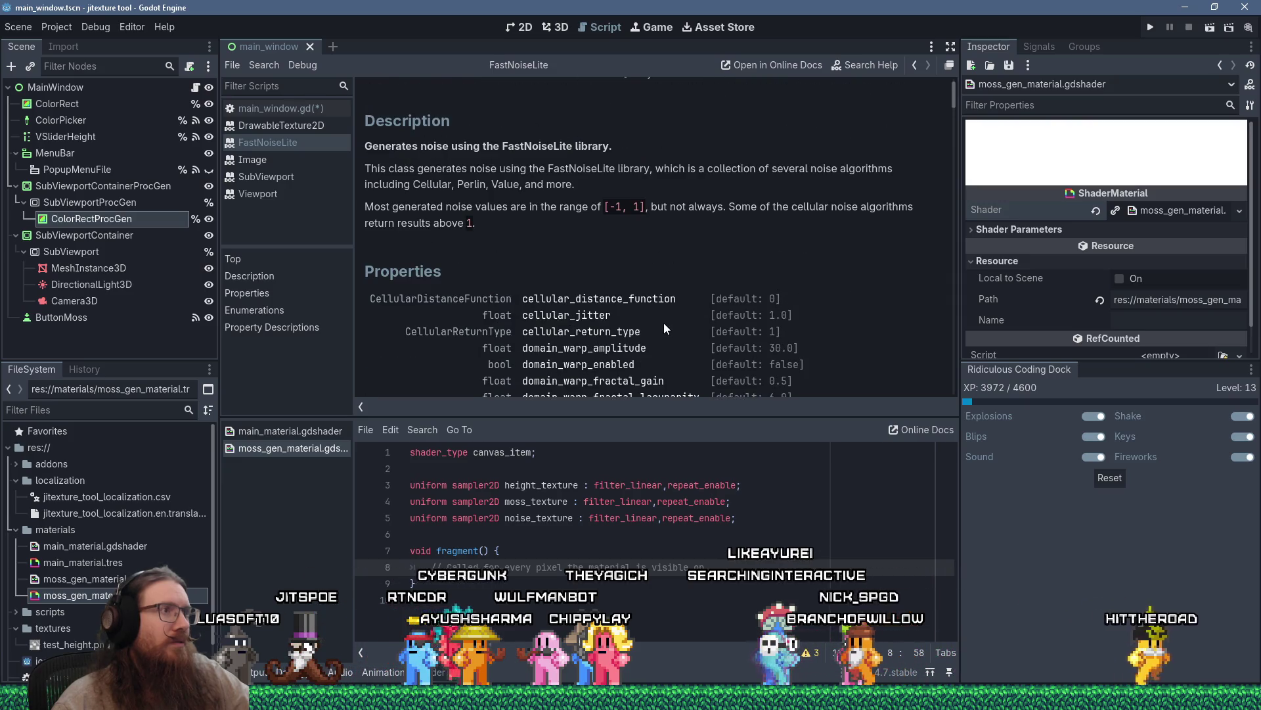
Follow the Noise base-class link and scroll to its methods like get_image and get_noise_2d.
scroll(663, 322, down, 12)
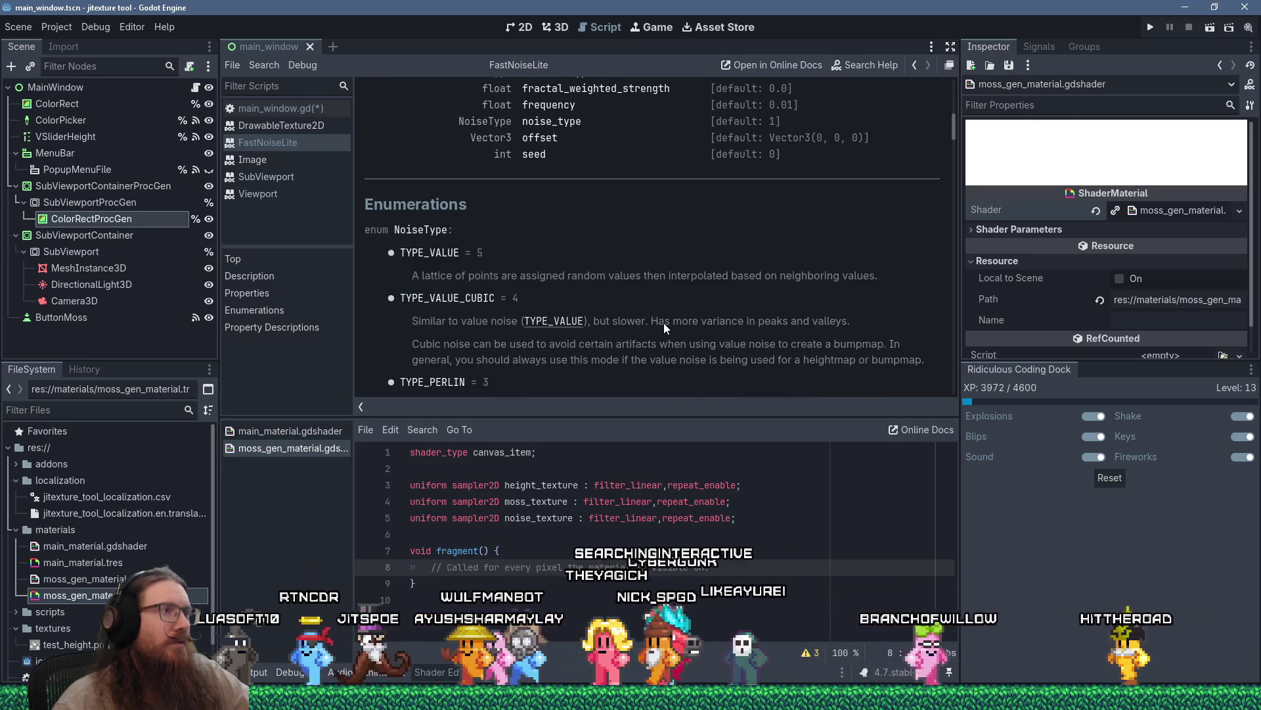
scroll(664, 322, down, 3)
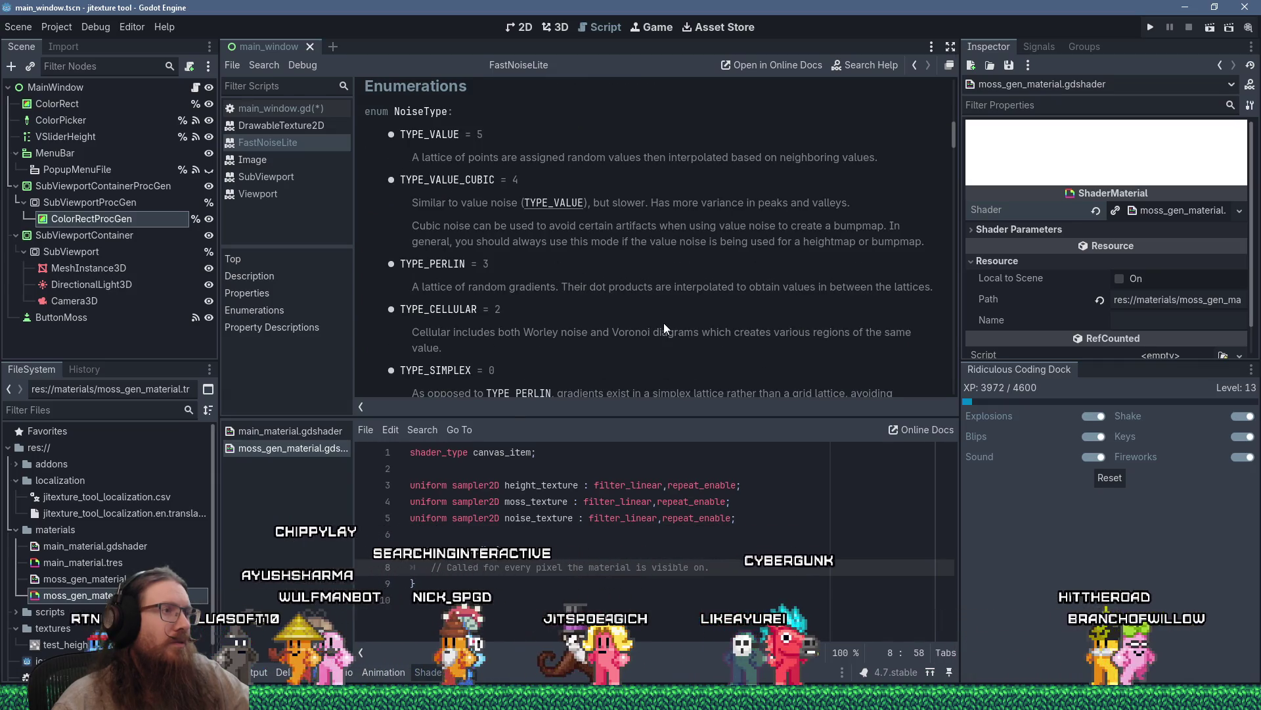
scroll(664, 326, down, 2)
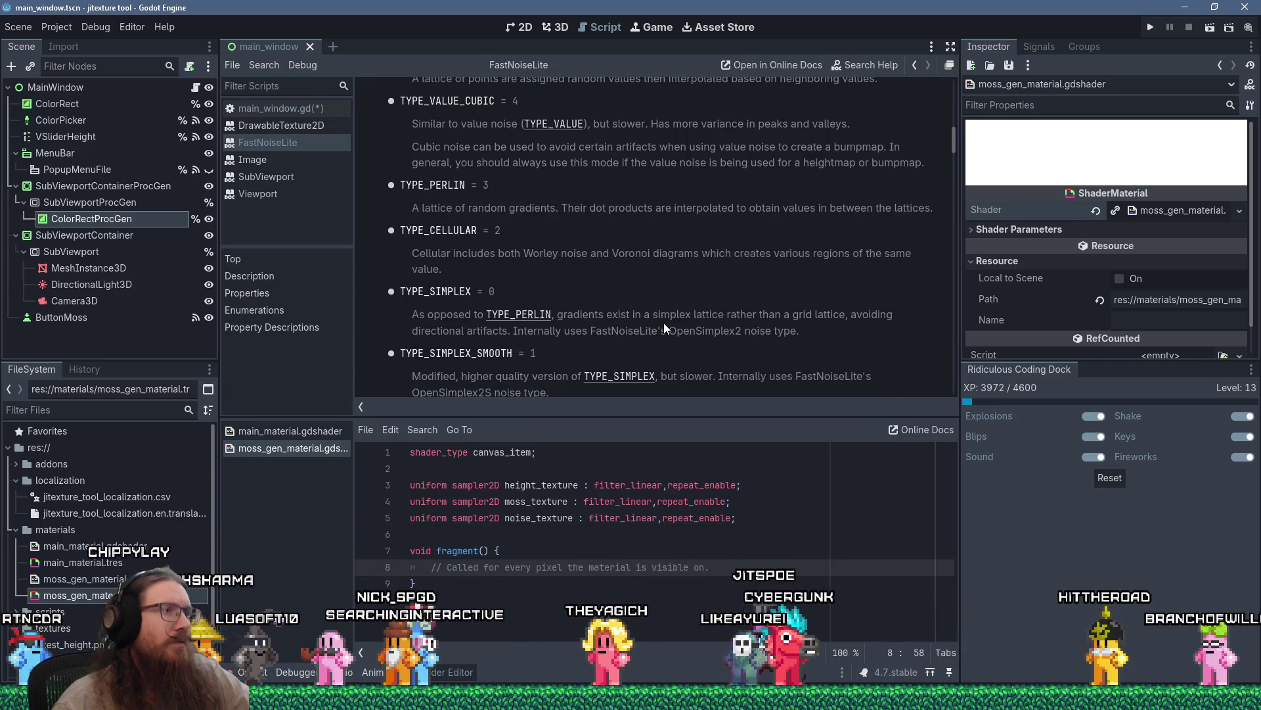
scroll(664, 326, down, 6)
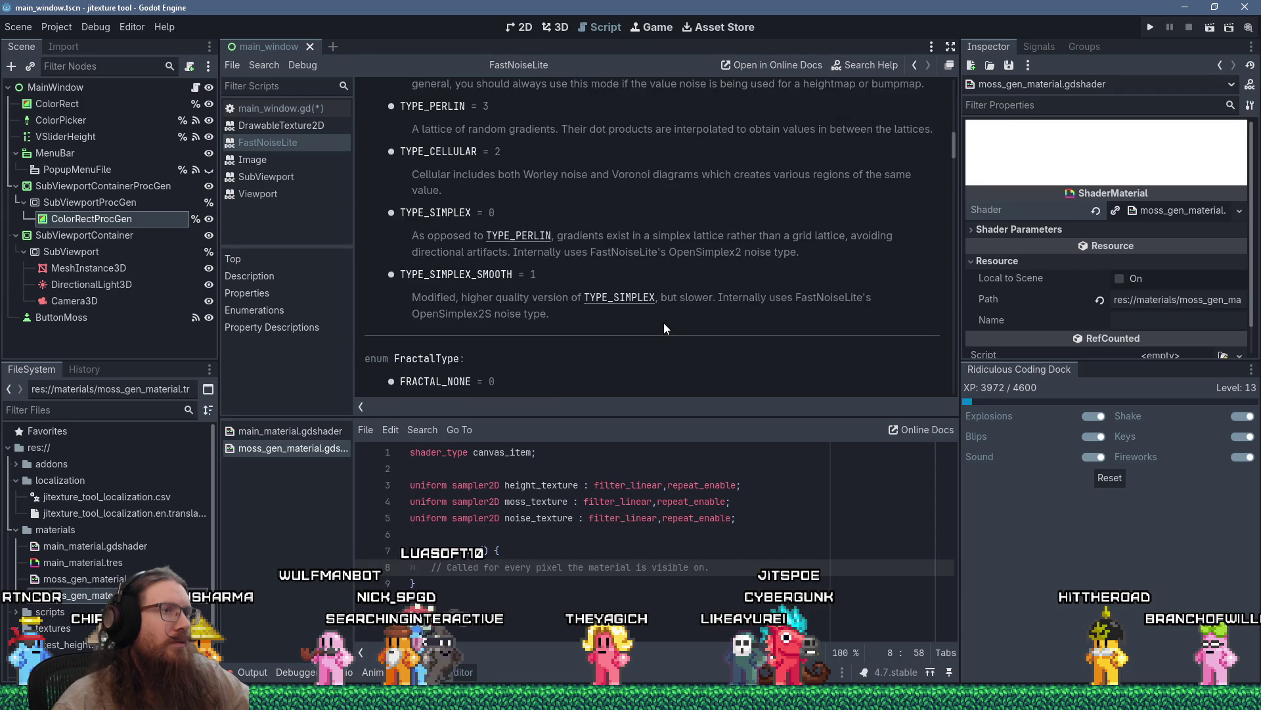
scroll(663, 326, down, 1)
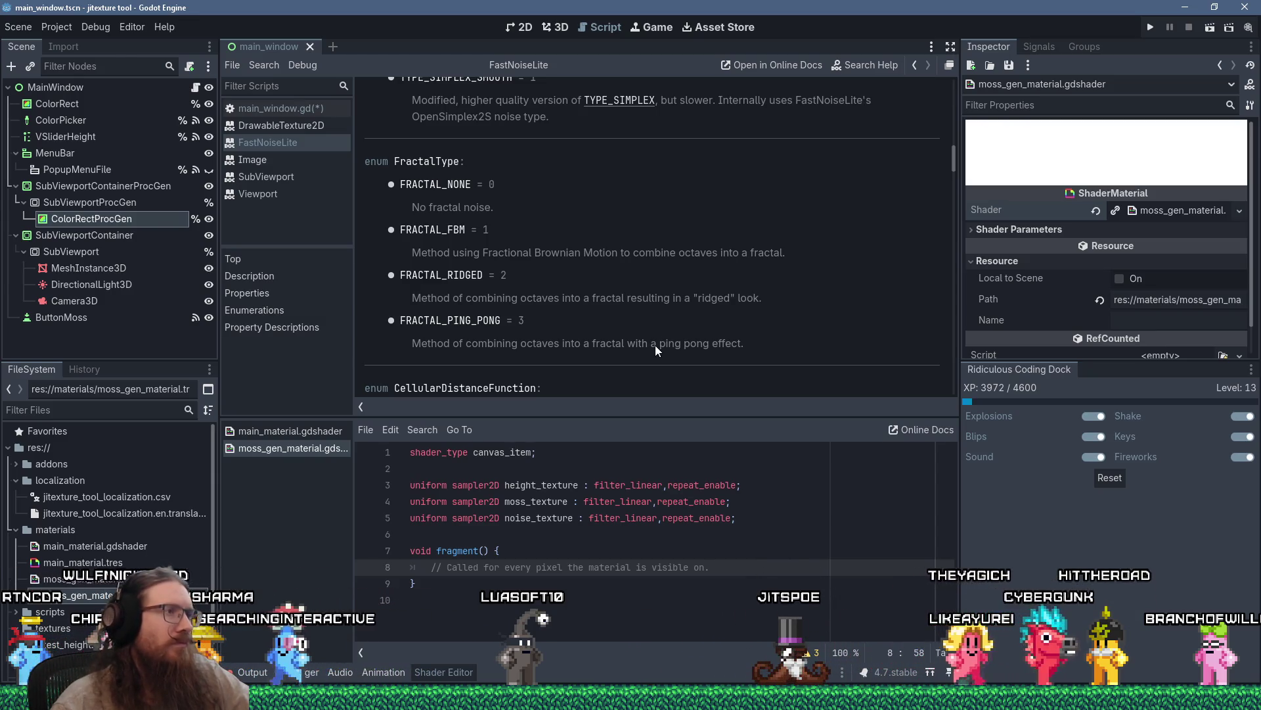
scroll(648, 336, down, 15)
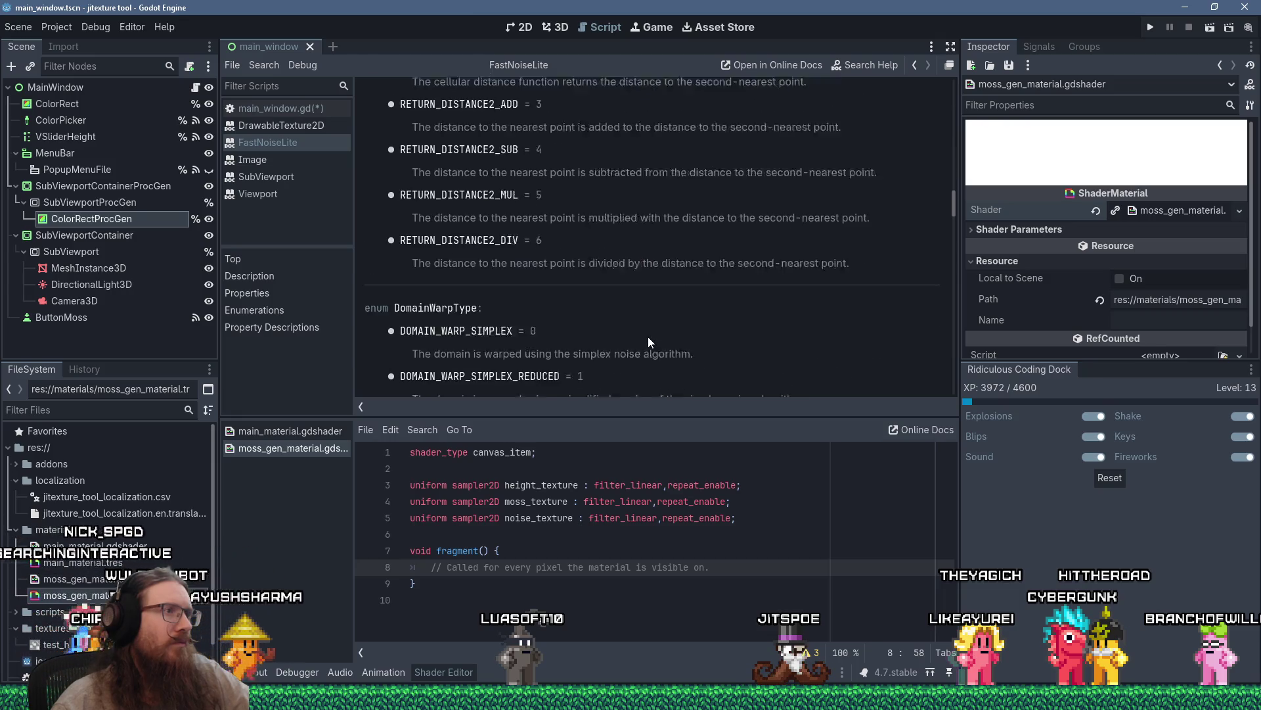
scroll(647, 336, down, 12)
mouse_move(954, 238)
mouse_down()
mouse_move(944, 329)
mouse_move(962, 86)
mouse_up()
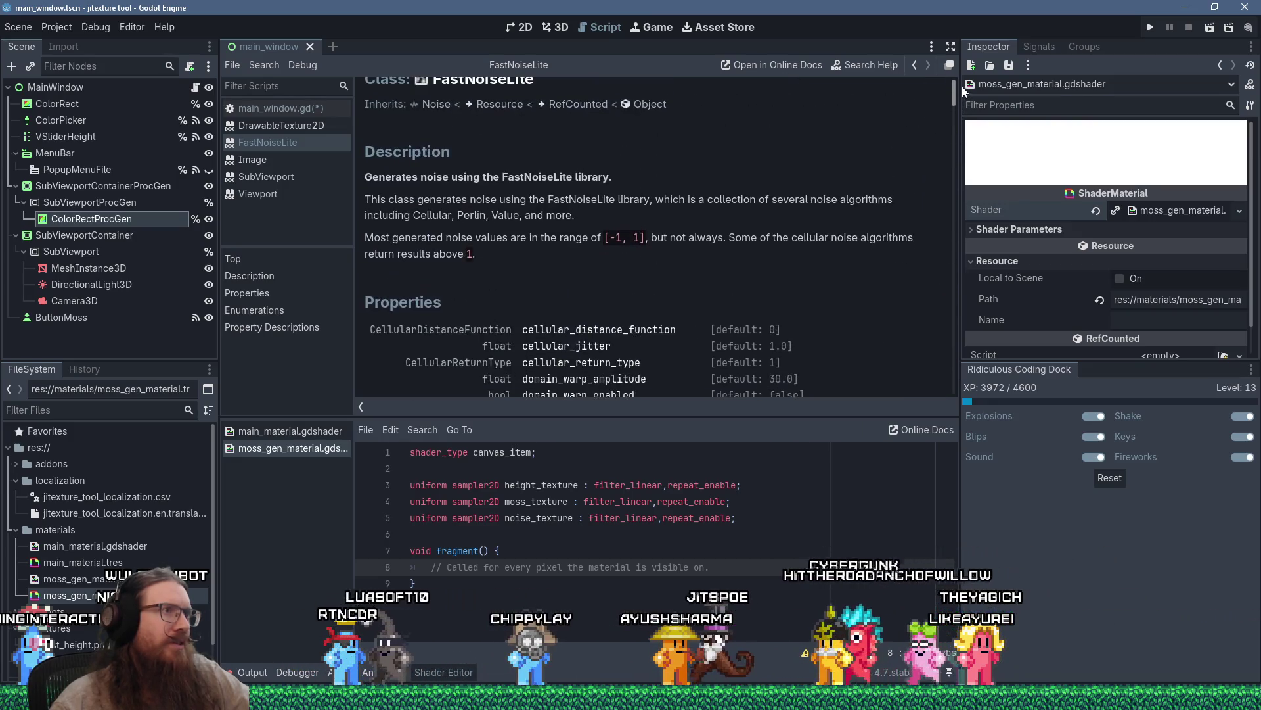
click(436, 112)
scroll(639, 277, down, 3)
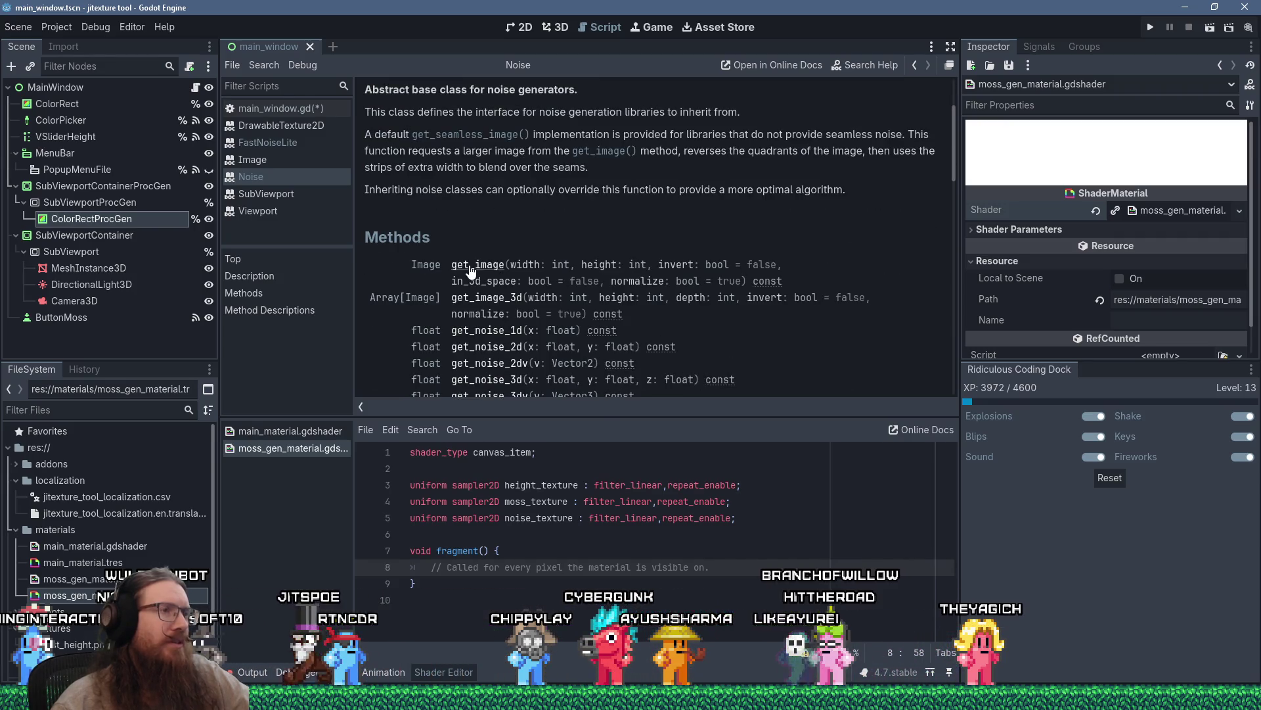
In update_moss, declare var noise := FastNoiseLite.new() using autocomplete.
click(306, 109)
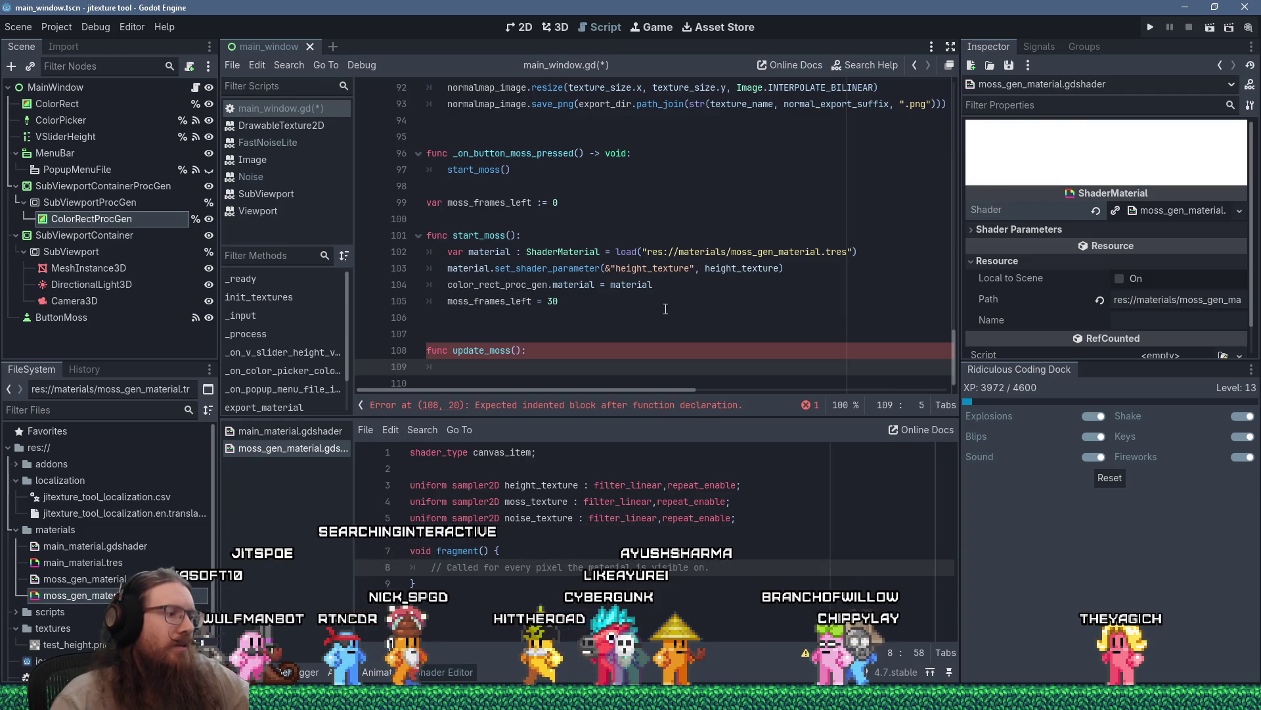
text(if)
text(r noise)
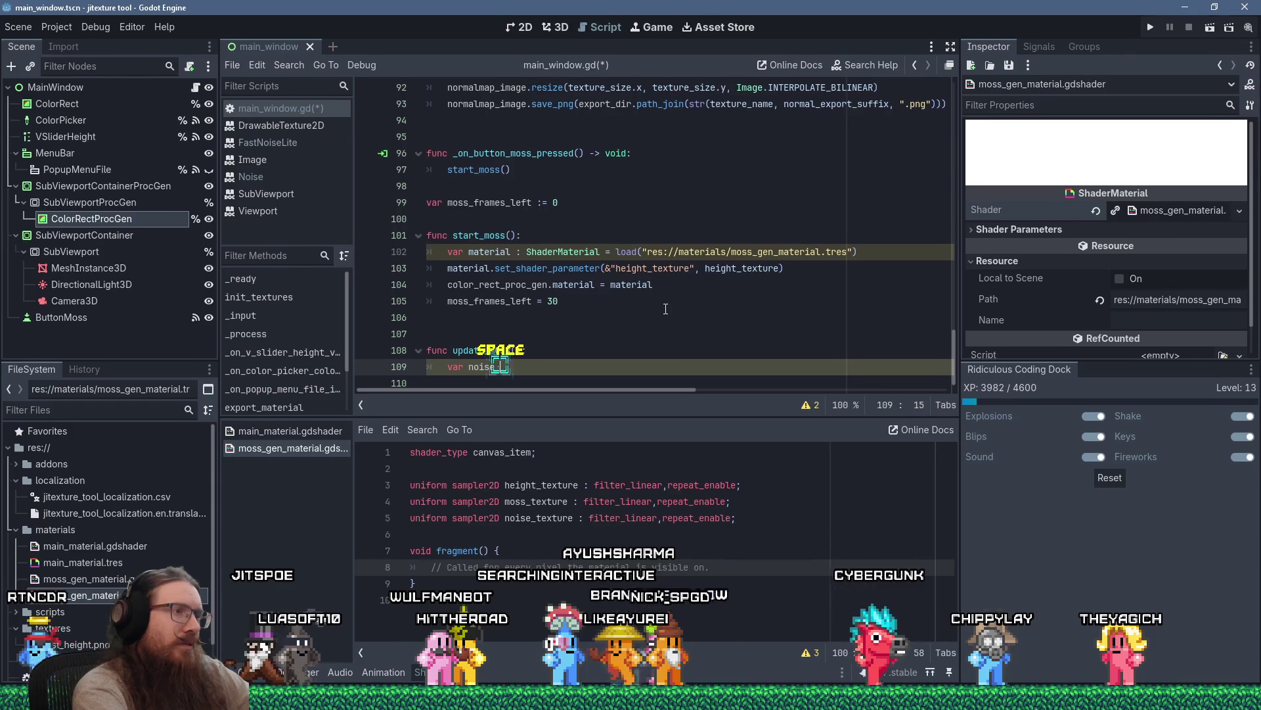
text(:=)
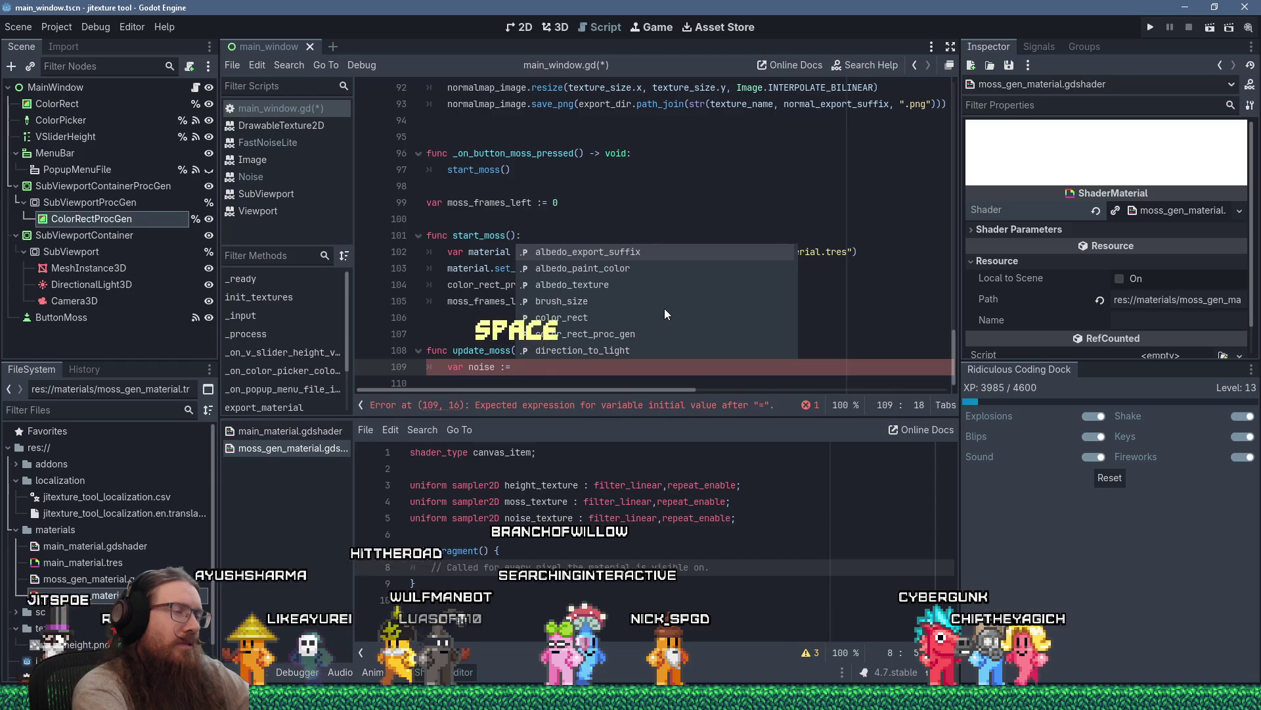
text( S)
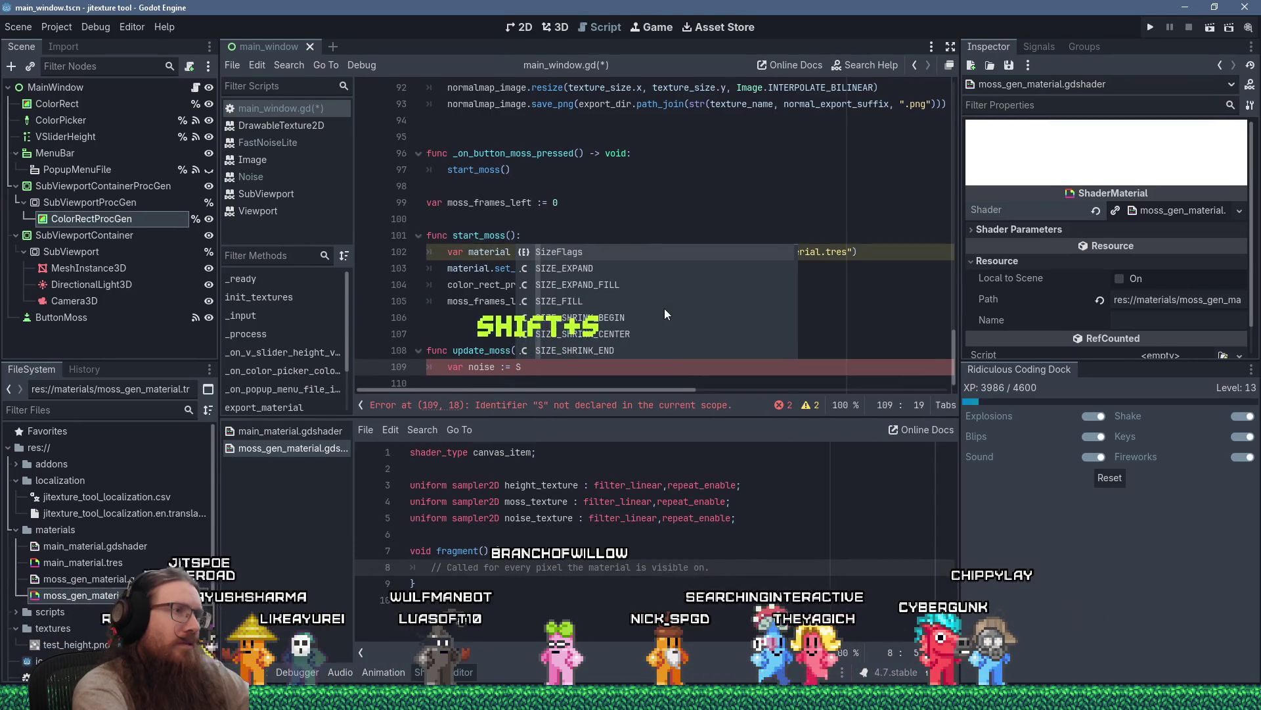
key(BackSpace)
text(Fast)
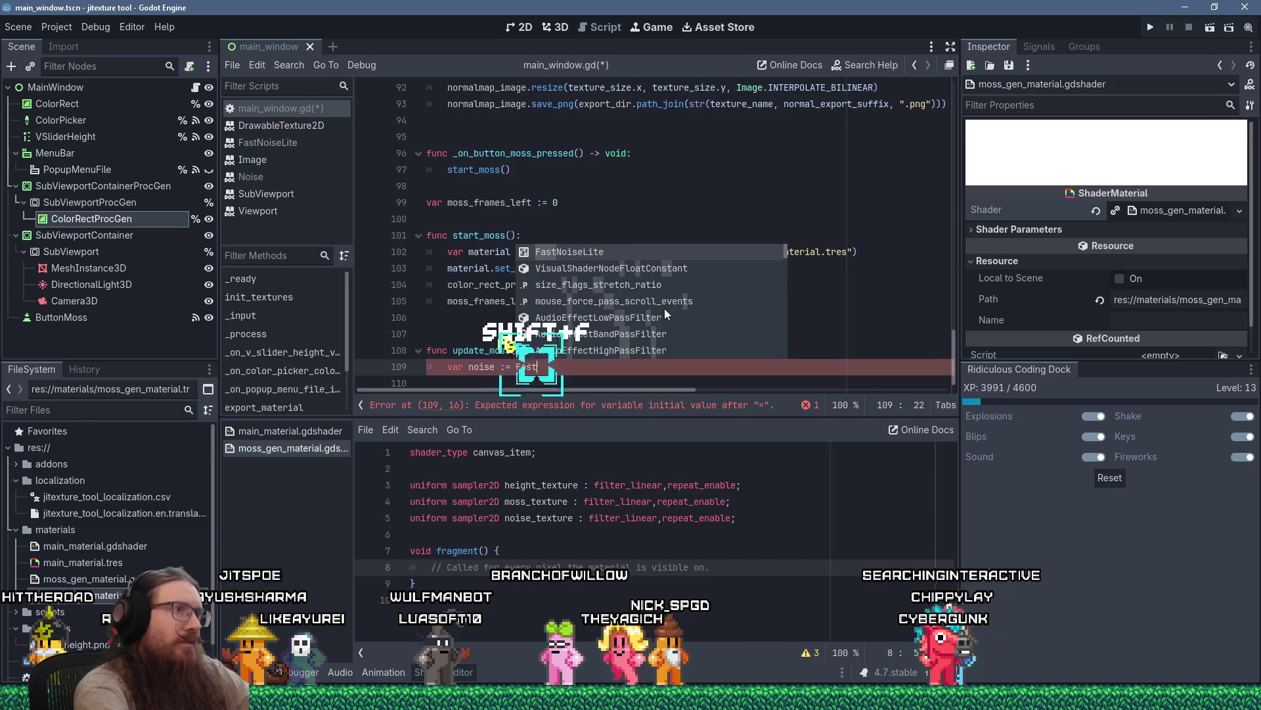
key(Return)
text(.new)
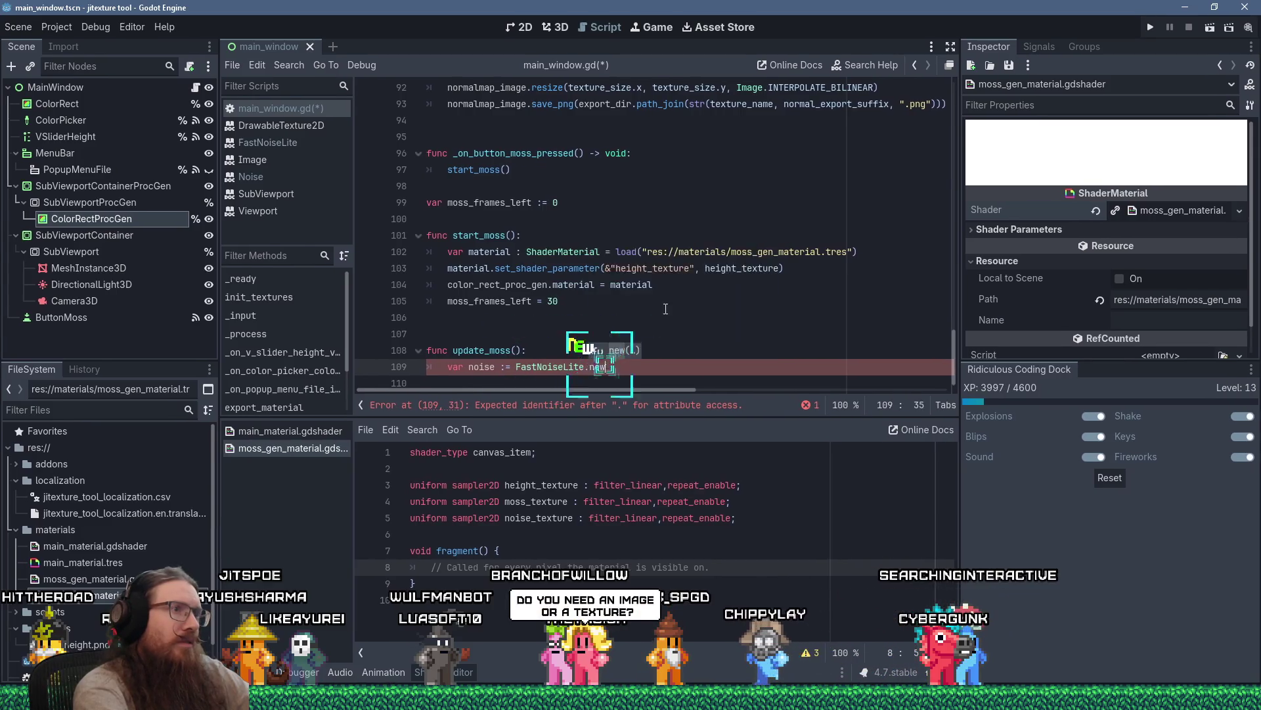
text(())
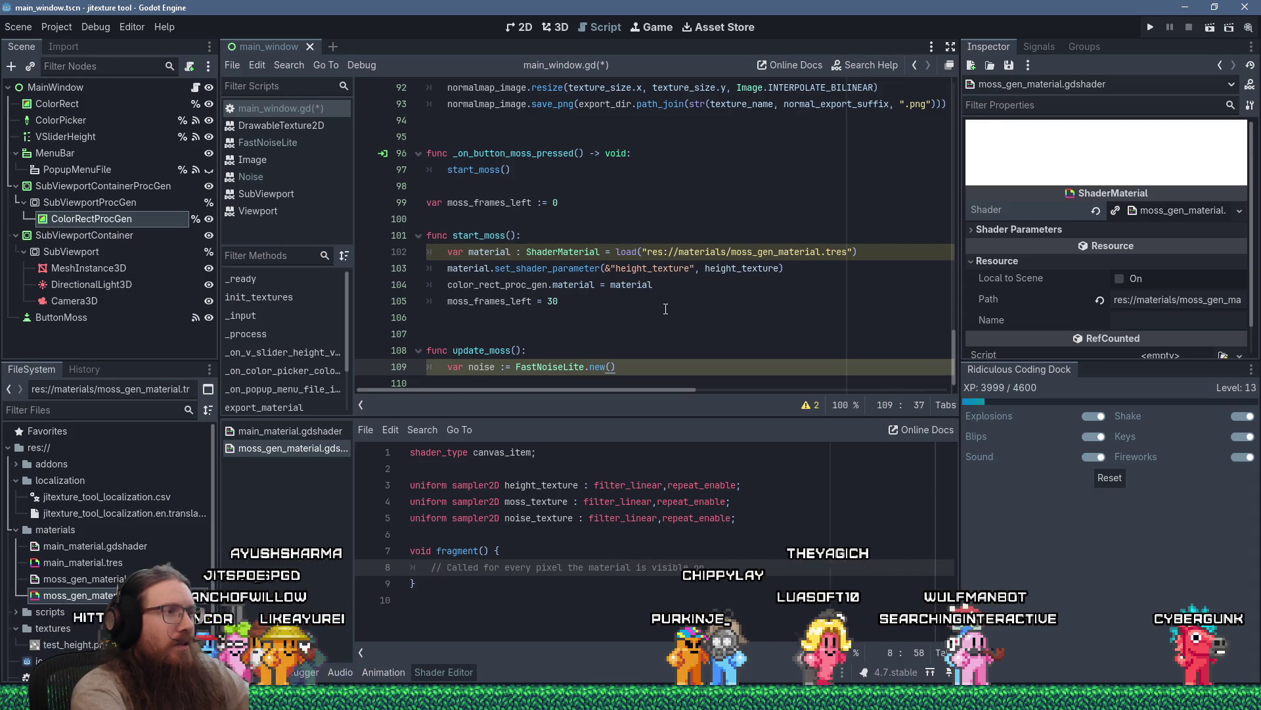
key(Return)
Begin a noise.get_te call below, then select FastNoiseLite.new() through that unfinished line.
text(e.get_te)
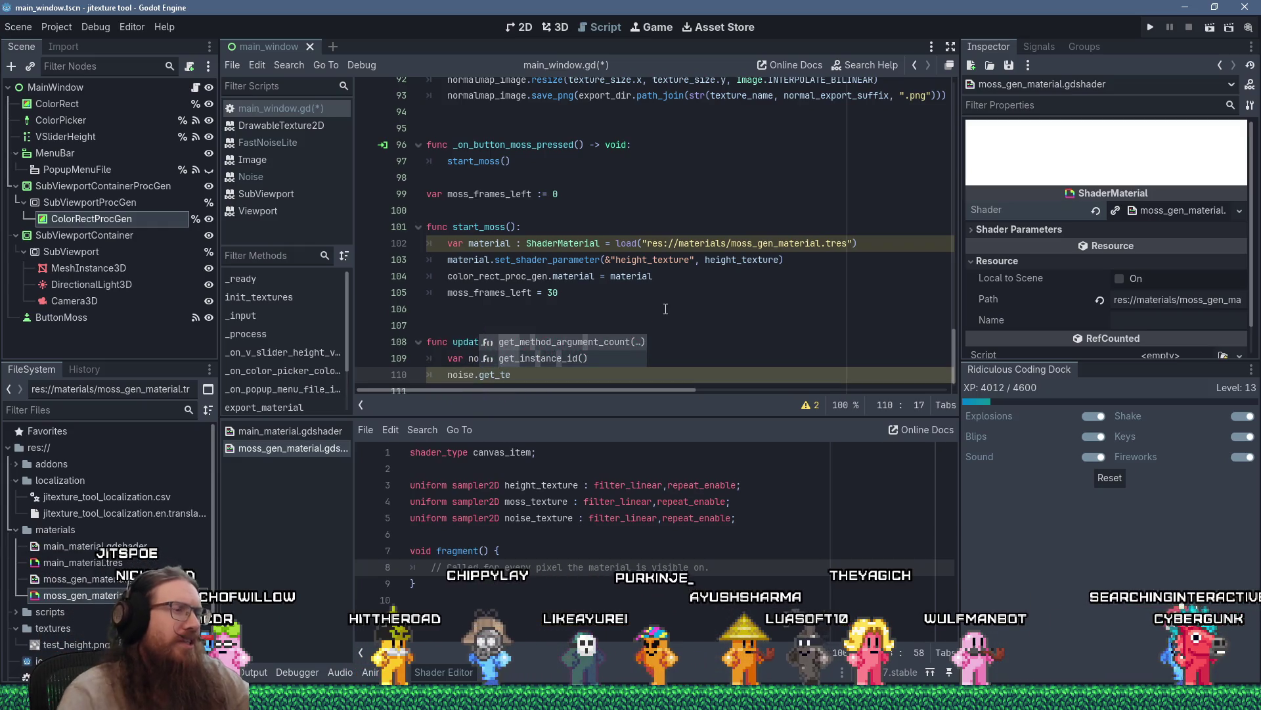
click(695, 289)
click(537, 359)
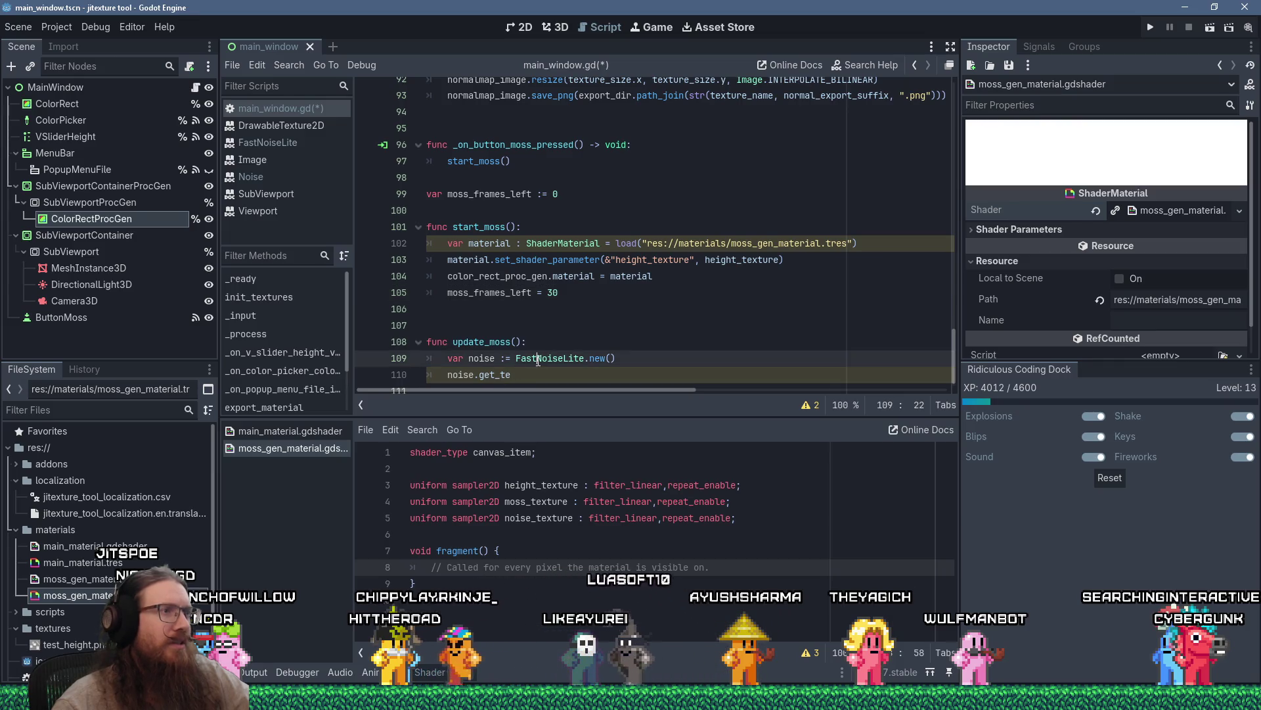
drag(522, 372, 490, 376)
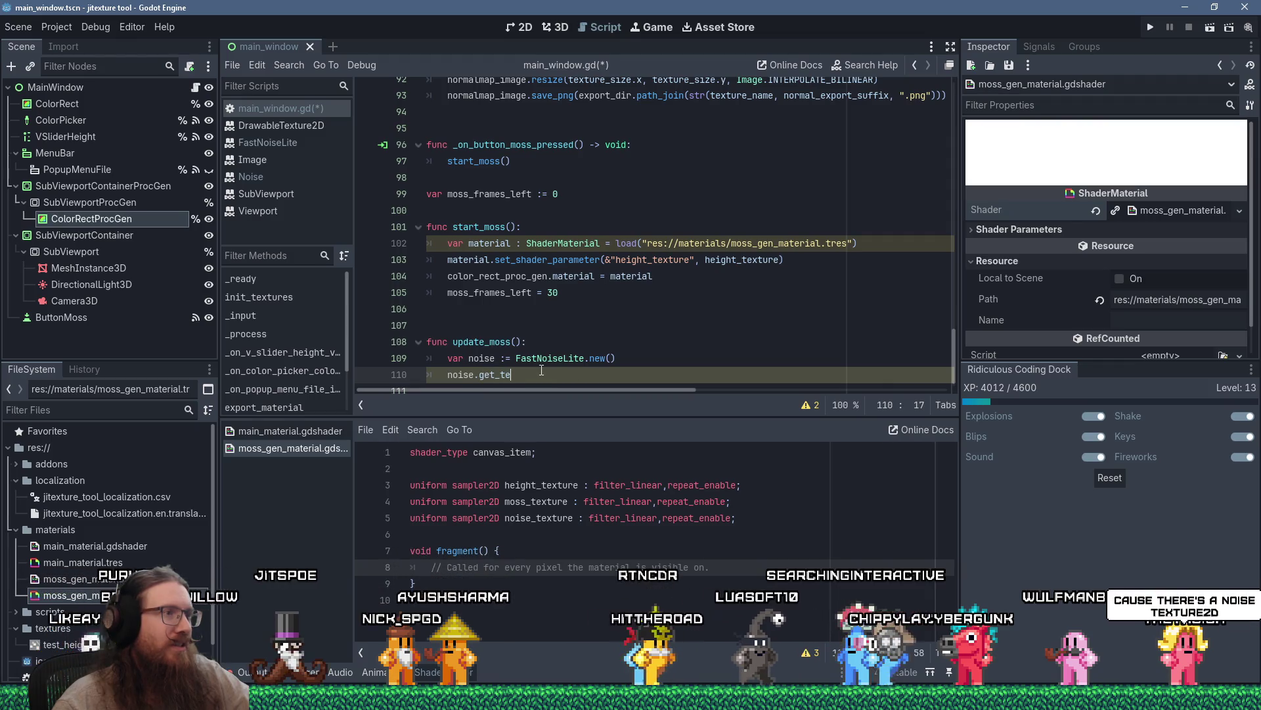
drag(542, 370, 516, 359)
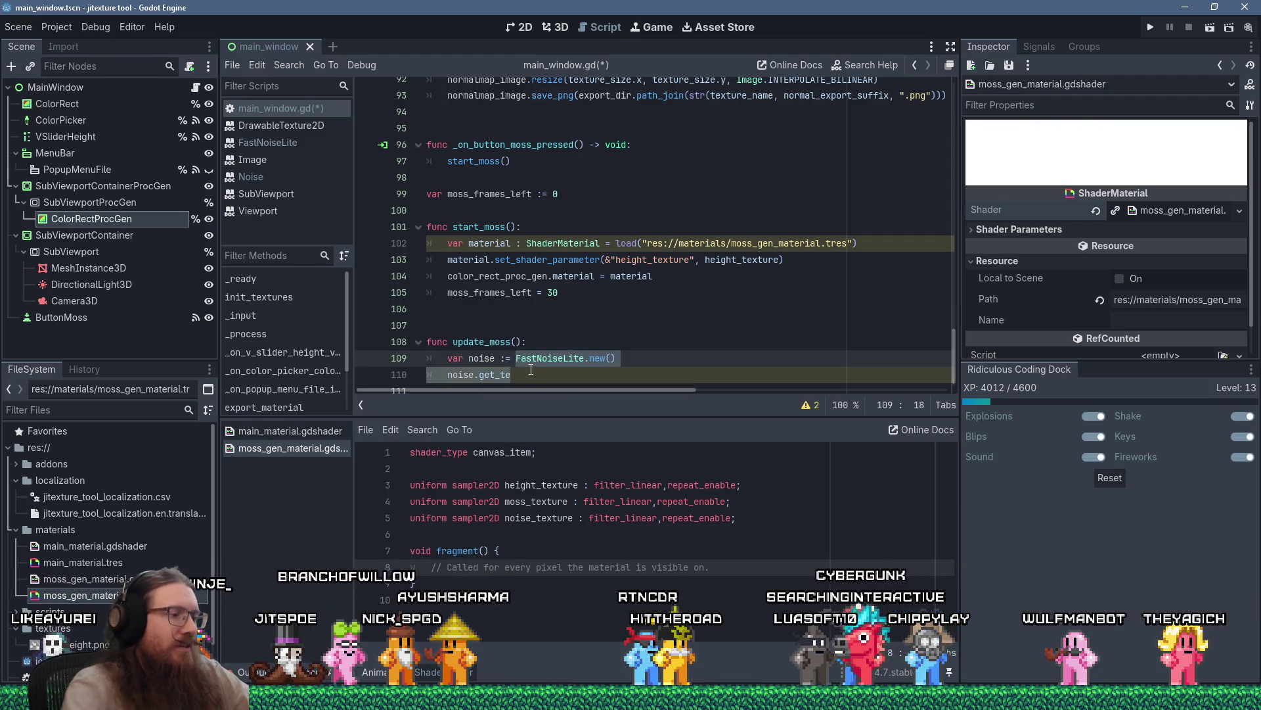
Replace the selection with NoiseTexture2D.new() so noise becomes a NoiseTexture2D.
text(NoiseT)
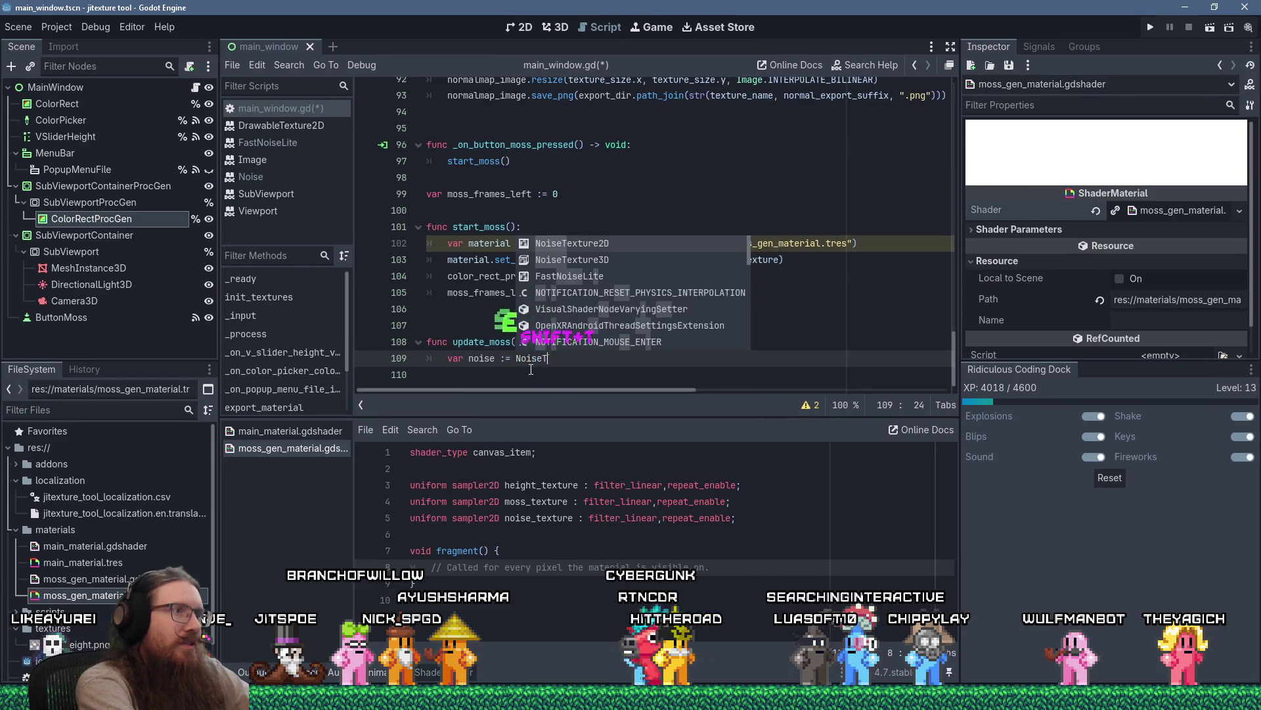
key(Return)
text(.)
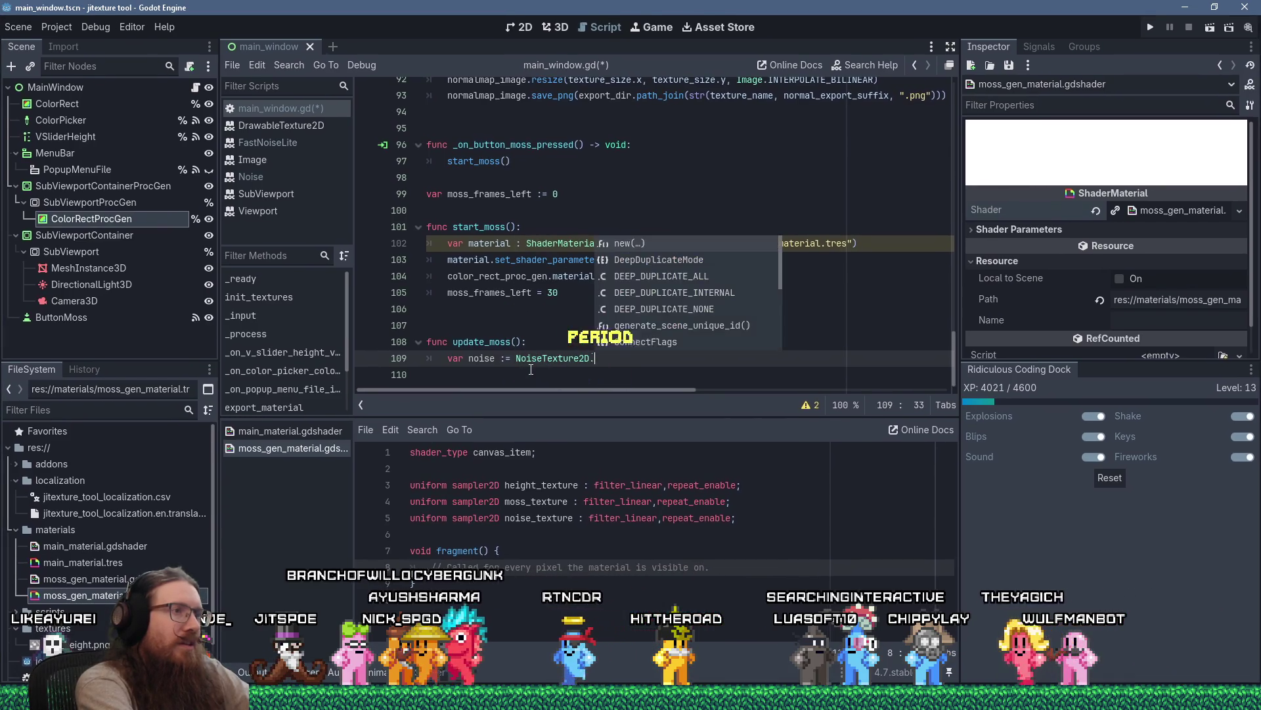
key(Return)
text())
On a new line, write noise.seamless, choosing seamless from the property suggestions.
key(Return)
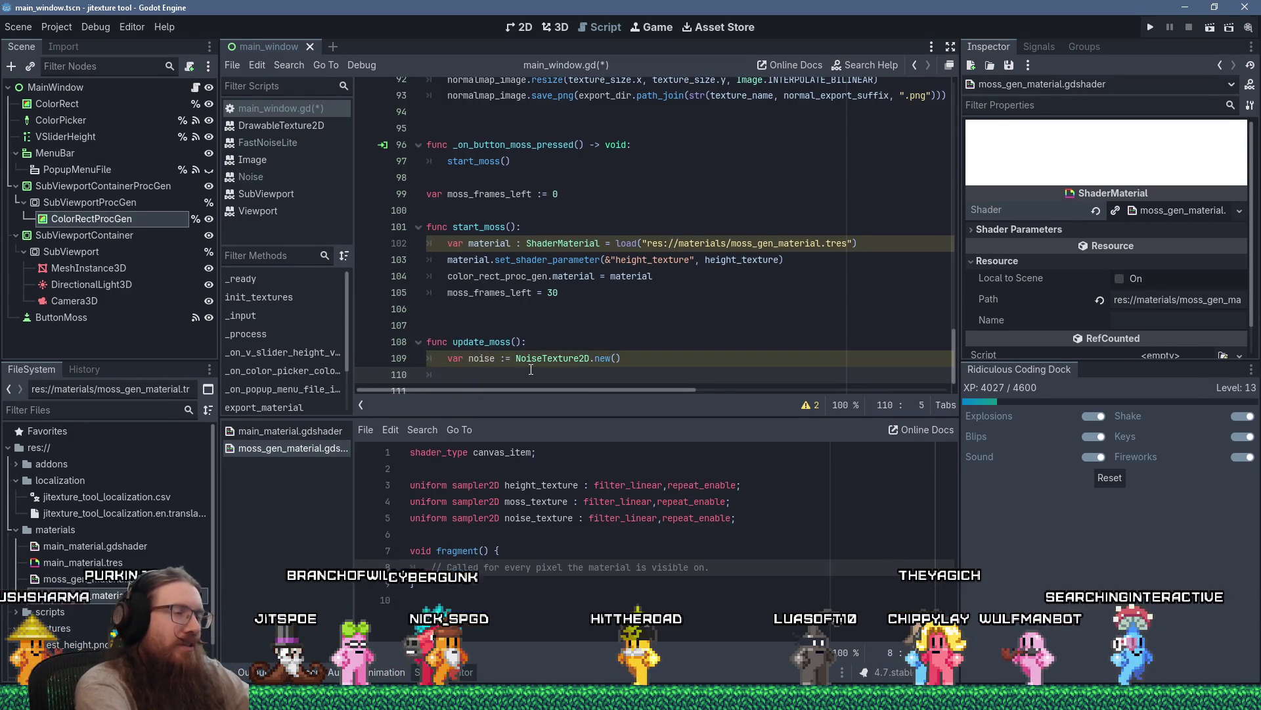
text(noise.)
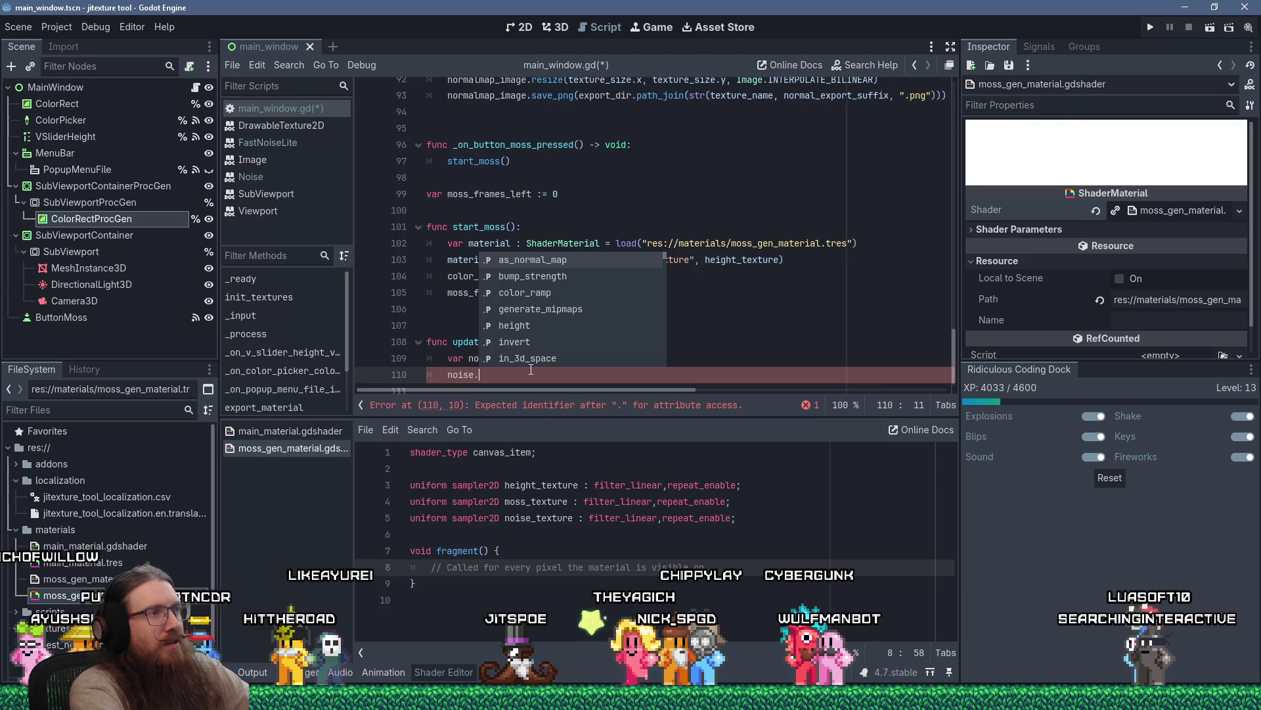
key(Down)
key(Down)
key(Down)
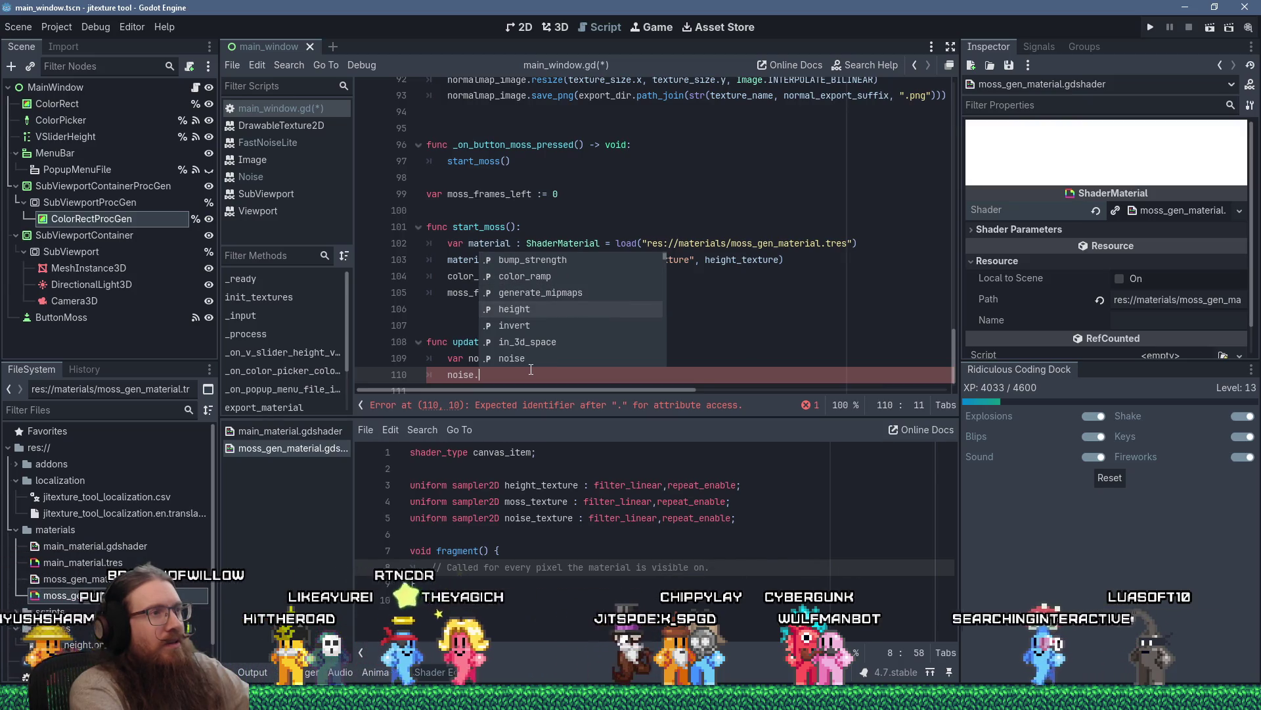
key(Down)
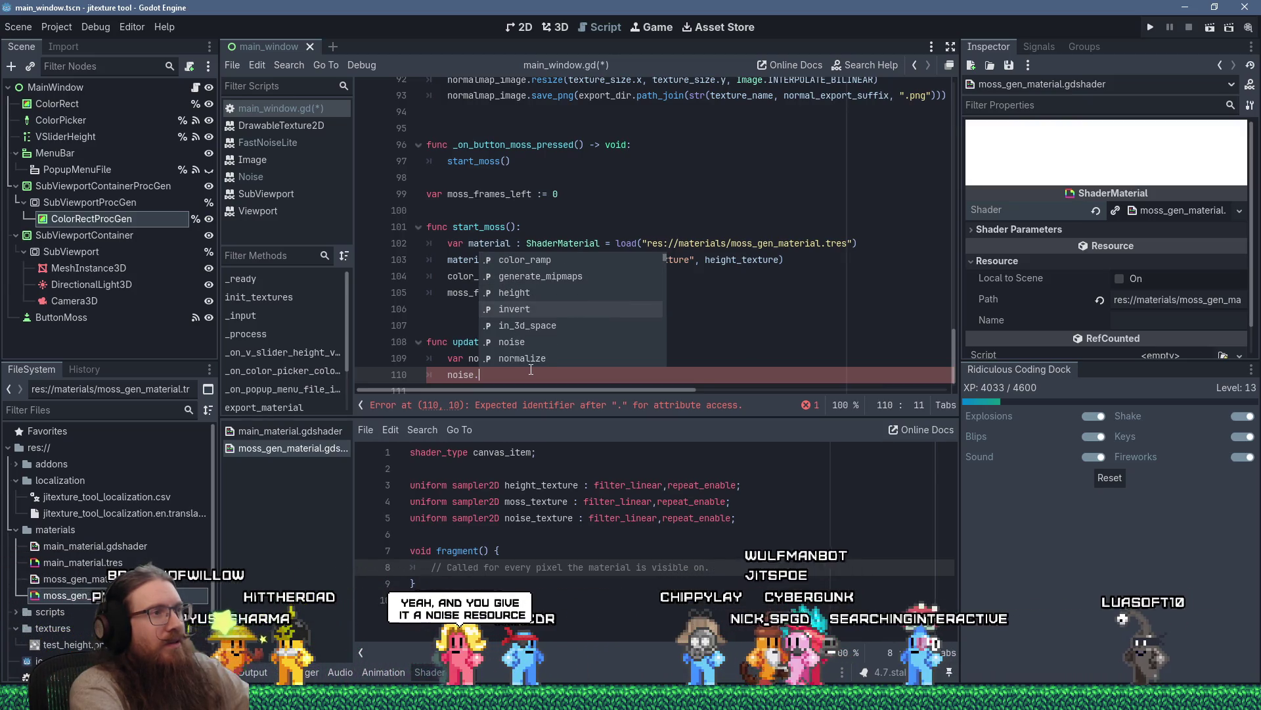
key(Down)
key(Down)
key(Down)
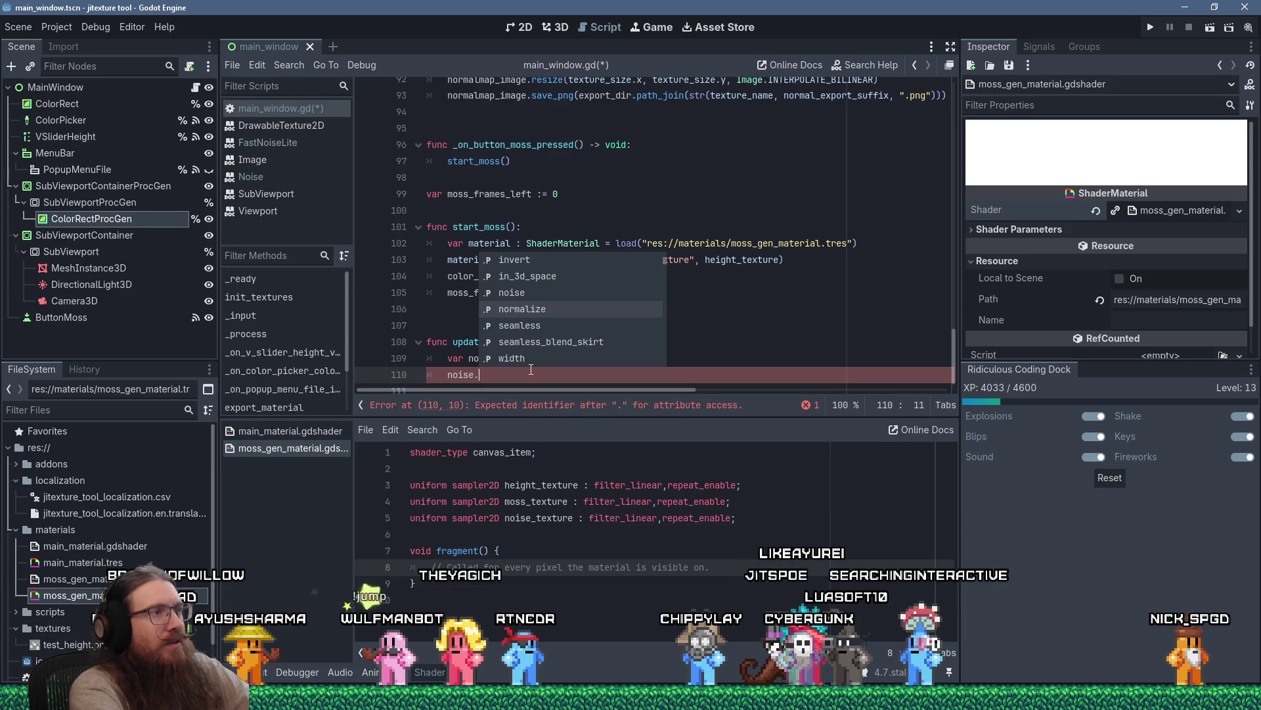
key(Down)
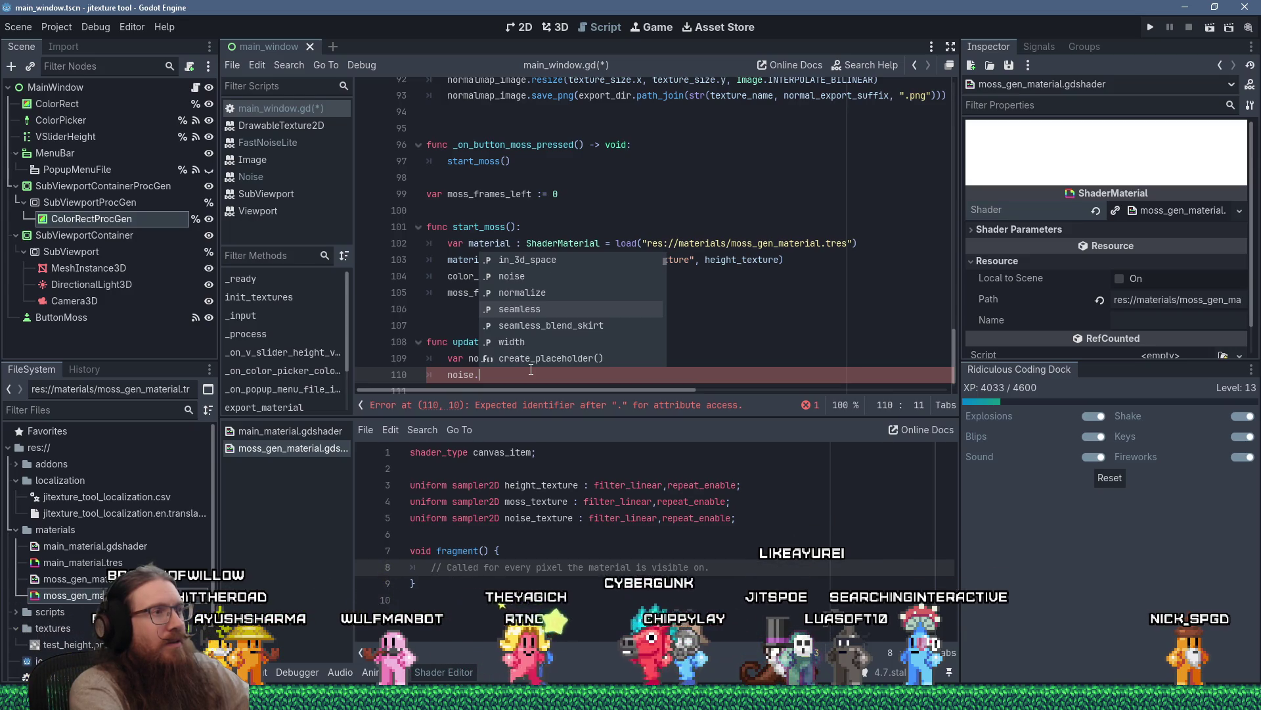
key(Return)
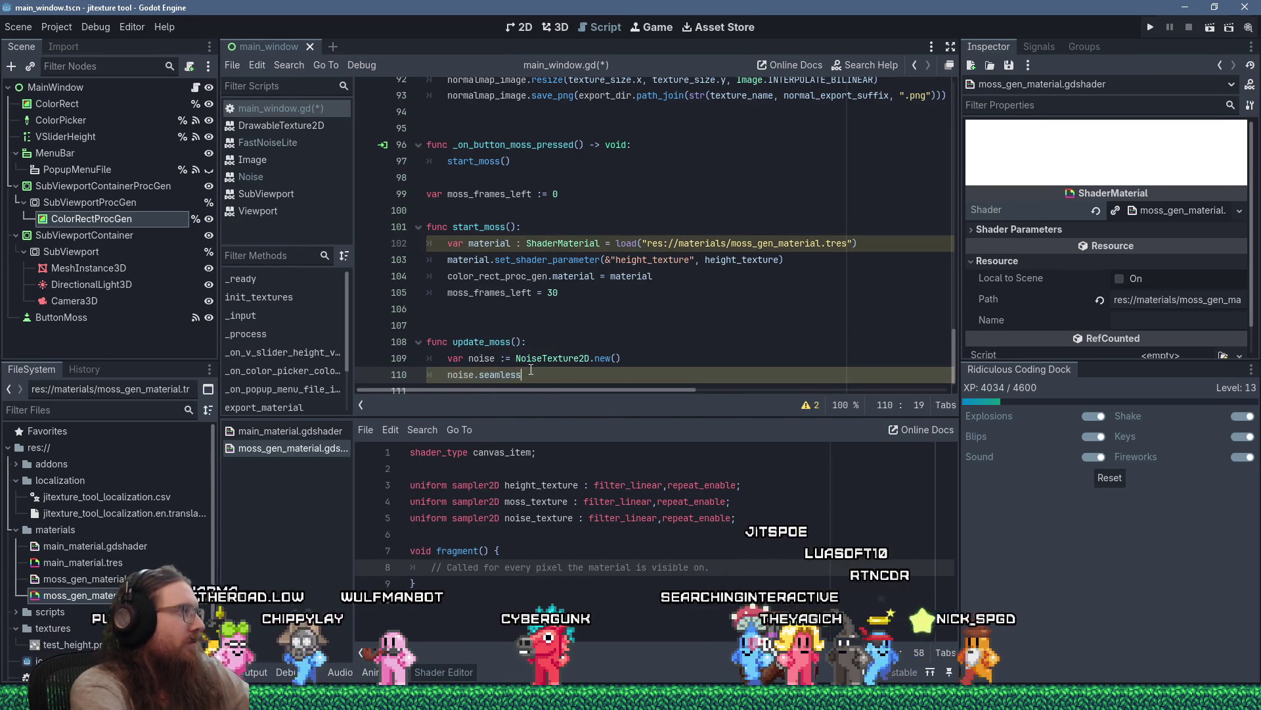
Check the seamless property documentation, then complete the line as noise.seamless = true.
ctrl+click(496, 376)
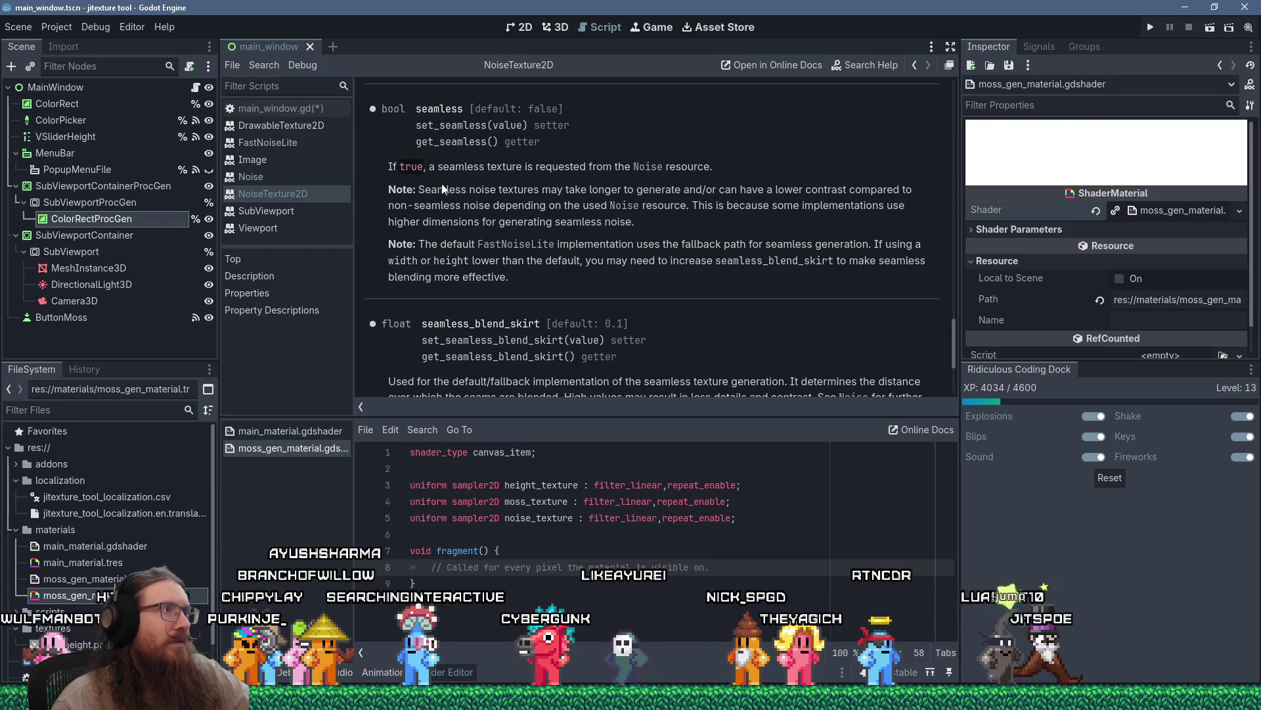
click(305, 106)
key(Return)
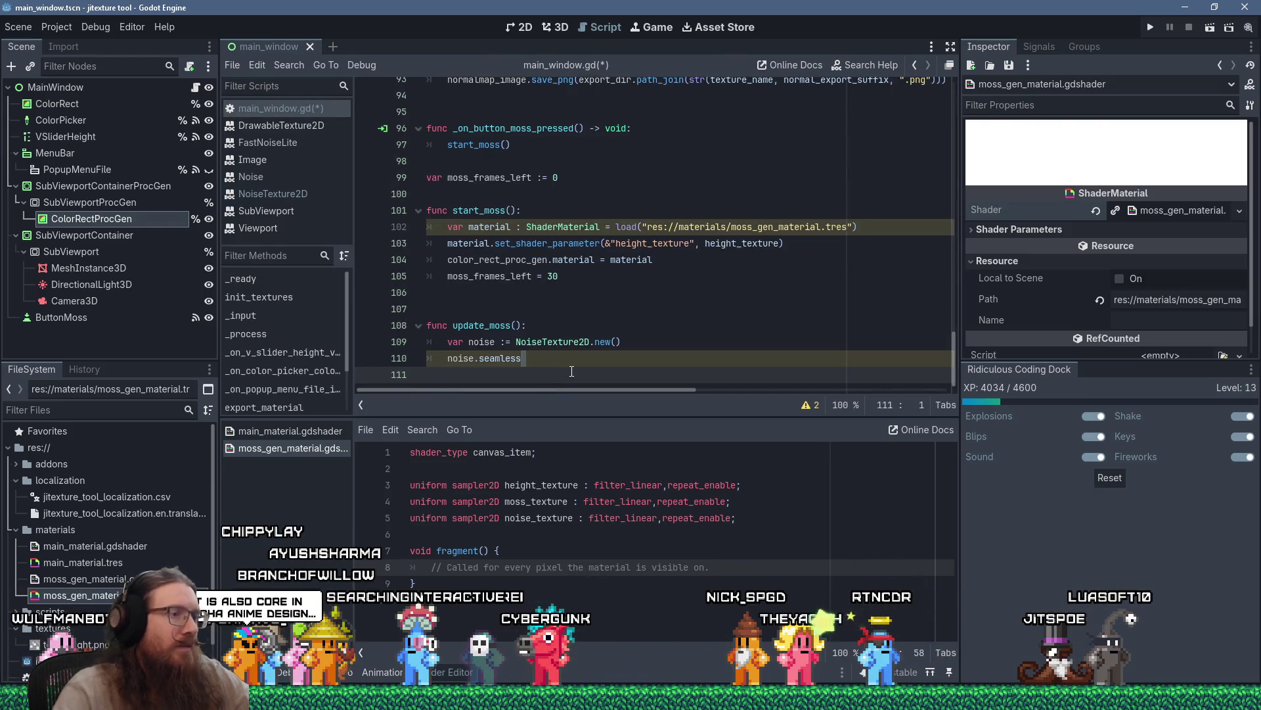
key(Up)
text(= true)
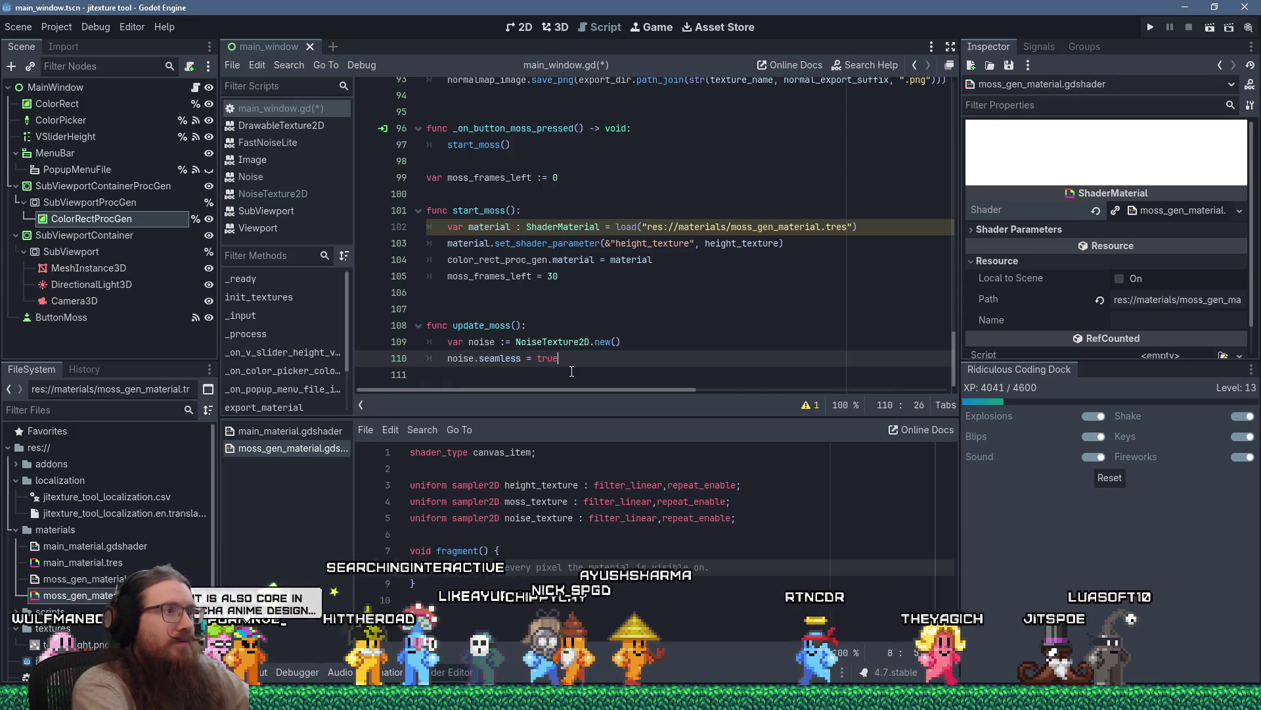
key(Return)
Rename the variable to noise_texture on both lines and delete the stray noise.noi code.
text(noise.noi)
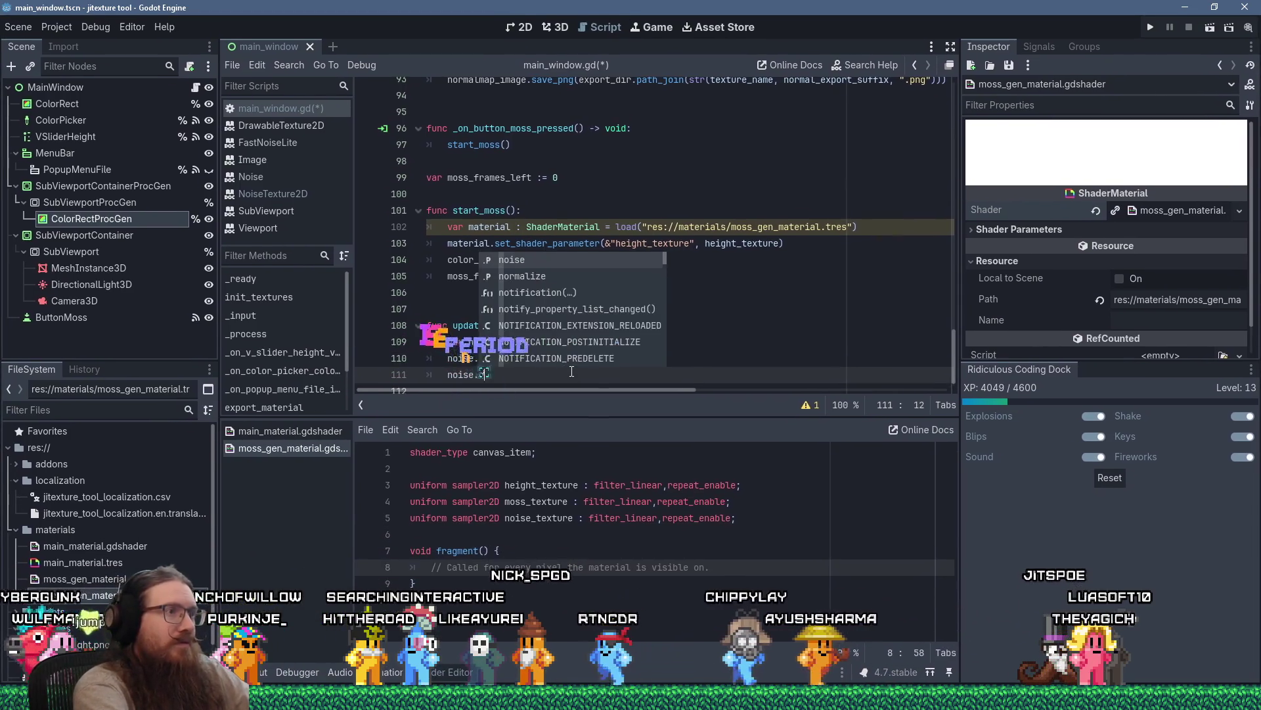
key(Escape)
key(Up)
key(Up)
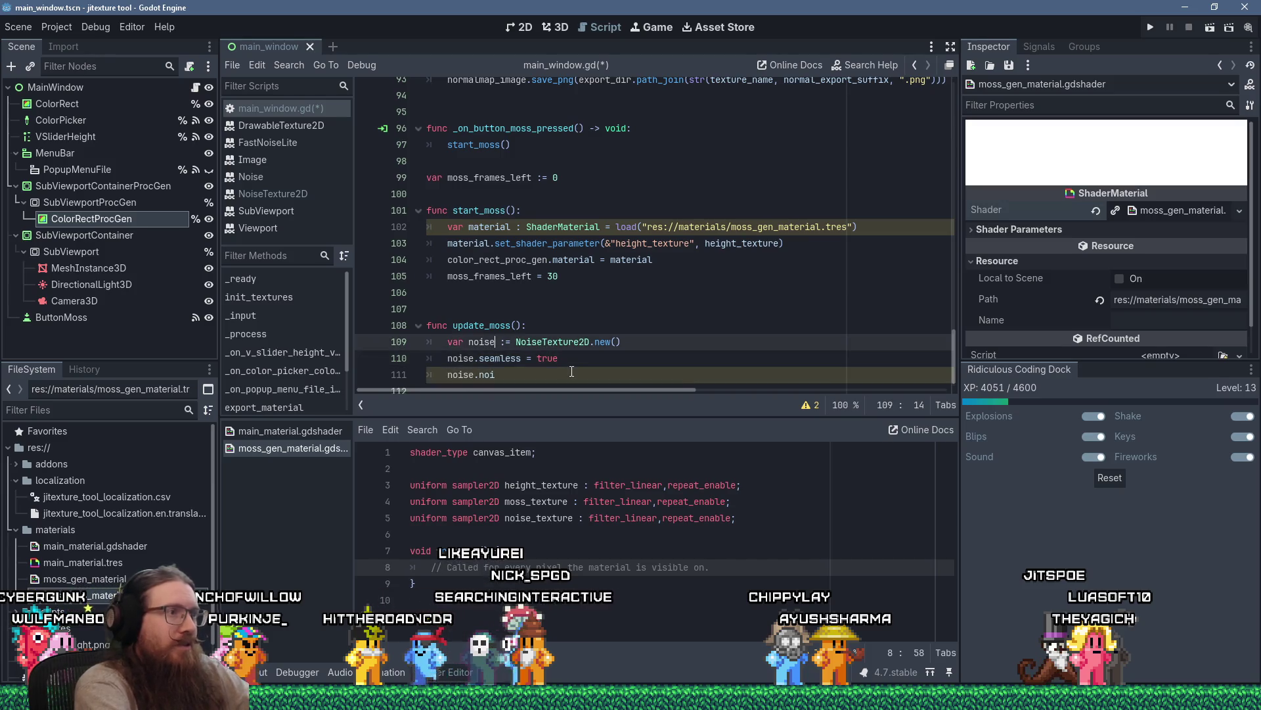
text(_texture)
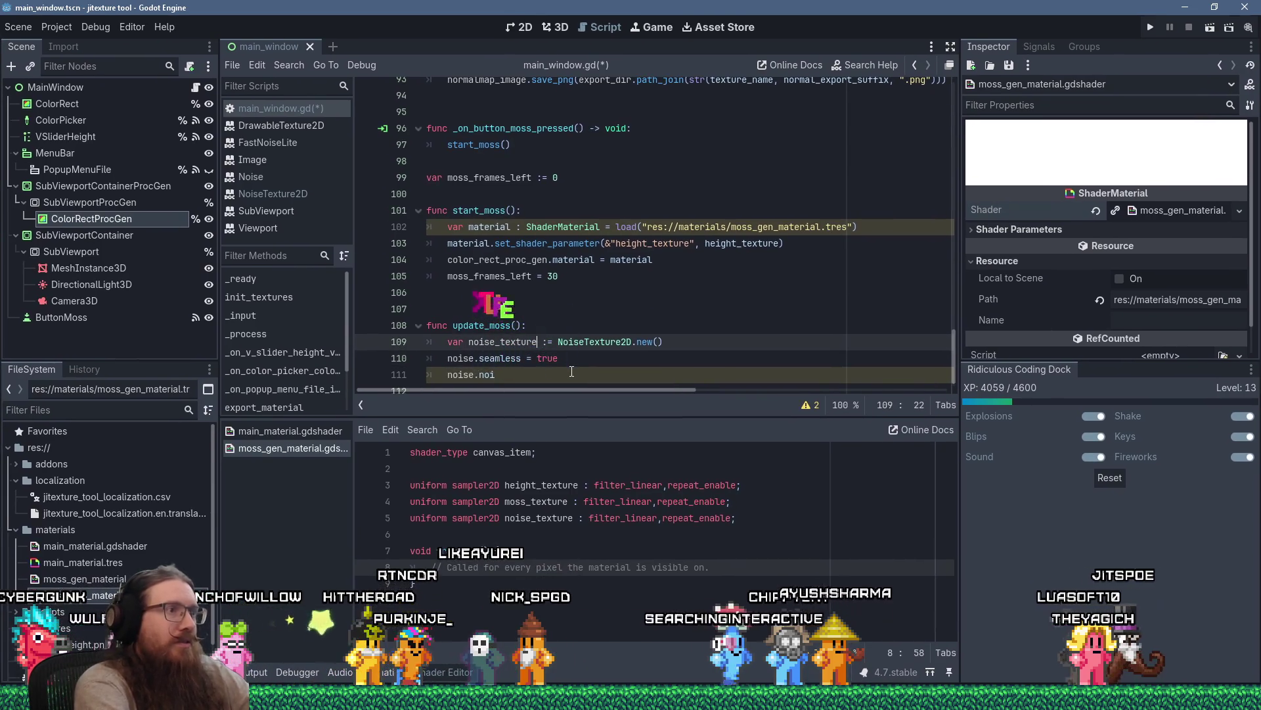
key(Down)
key(Home)
key(Right)
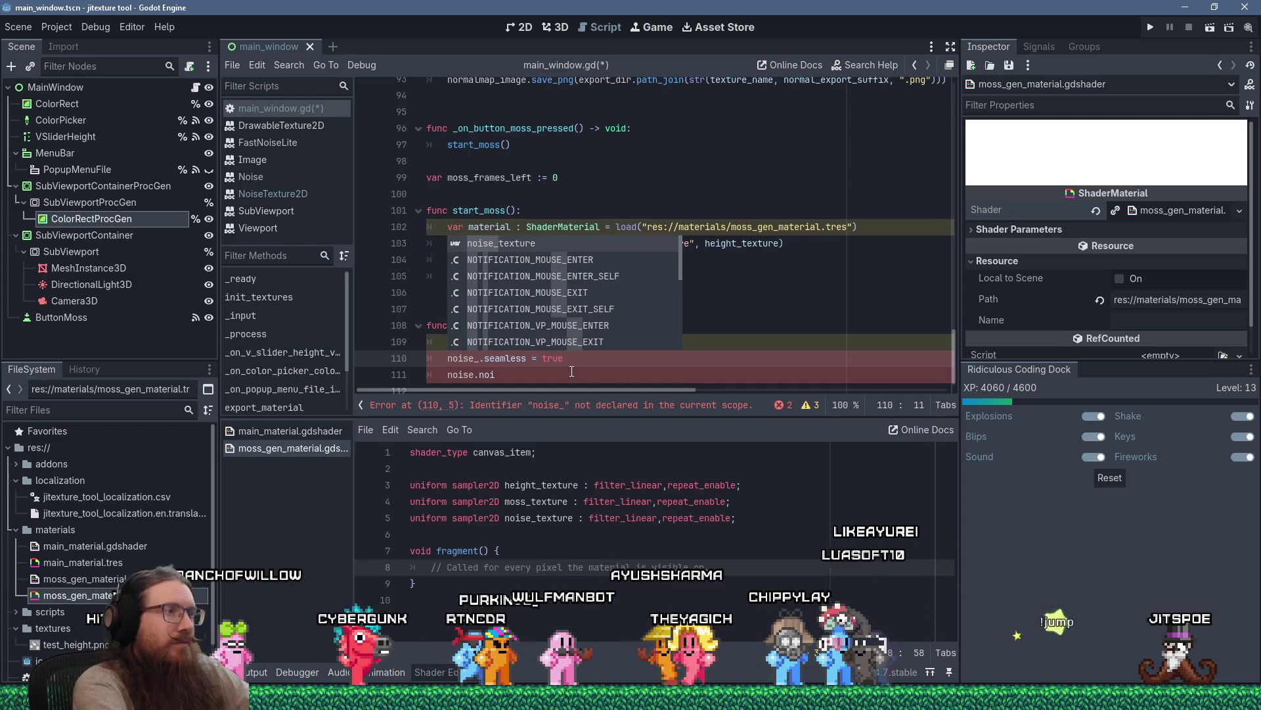
key(Return)
key(Down)
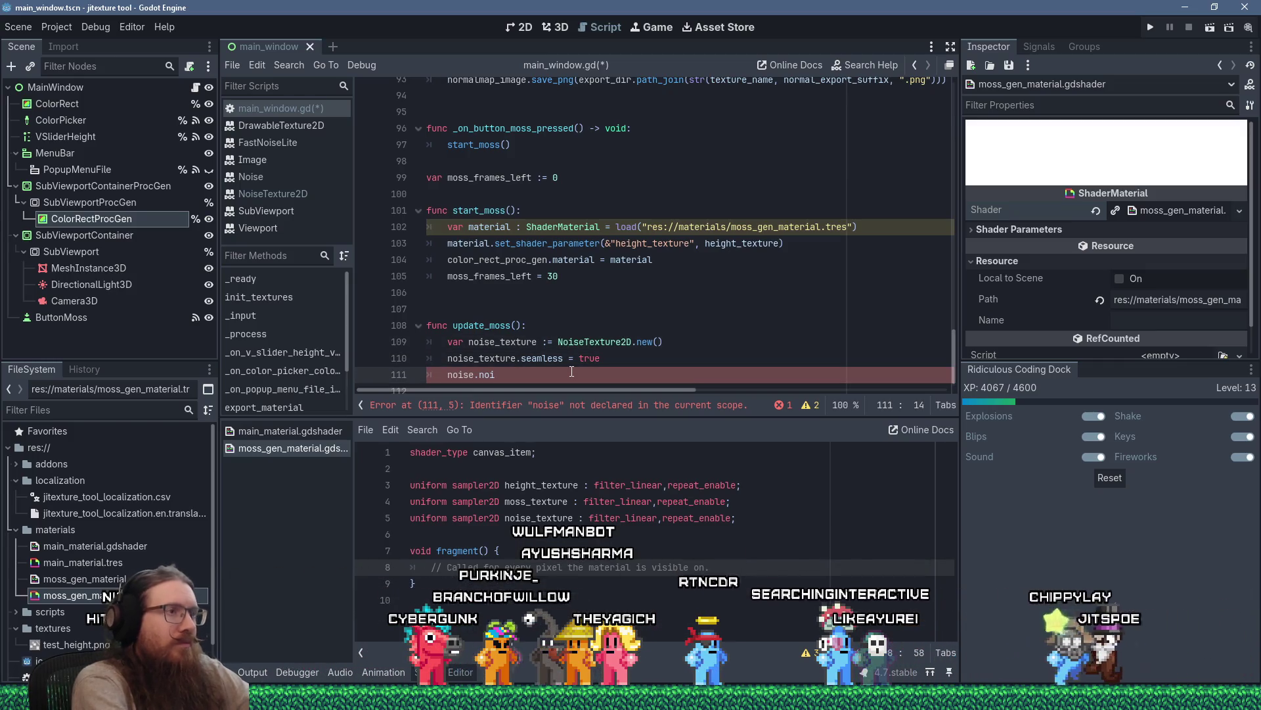
key(Delete)
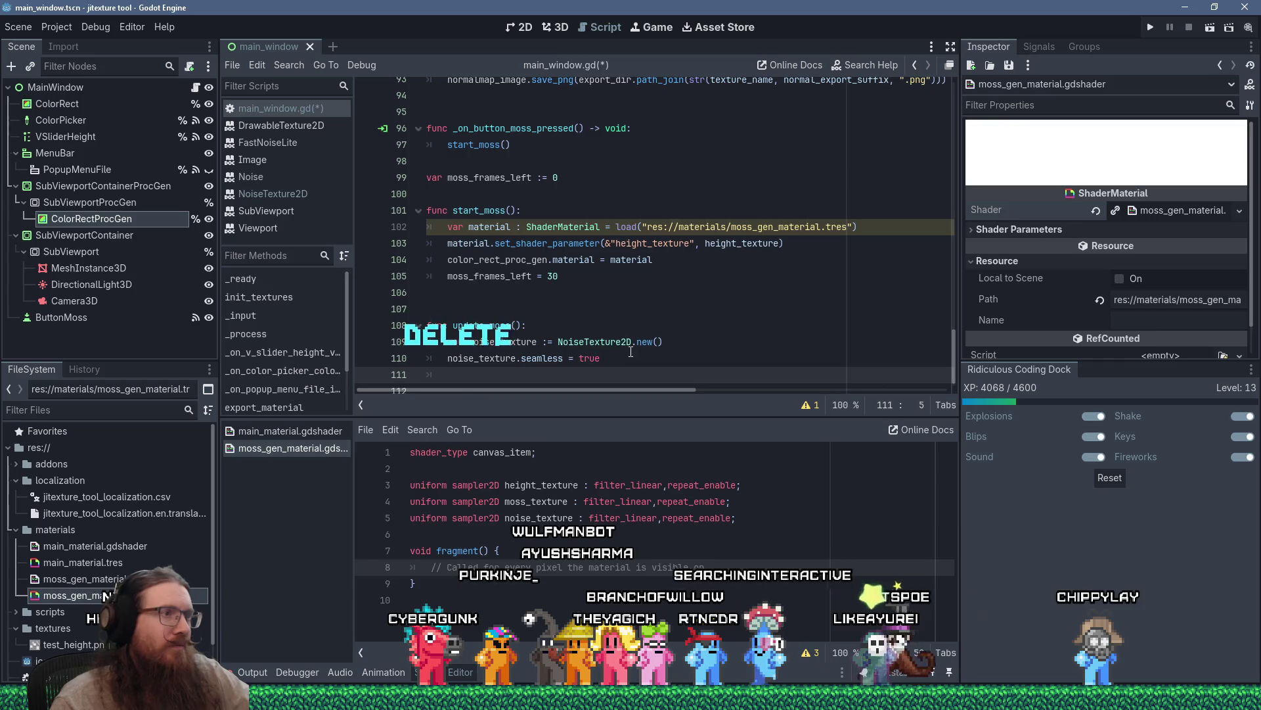
ctrl+click(591, 342)
Paste the docs example 'texture.noise = FastNoiseLite.new()' into update_moss, renamed to noise_texture.noise.
scroll(632, 282, down, 2)
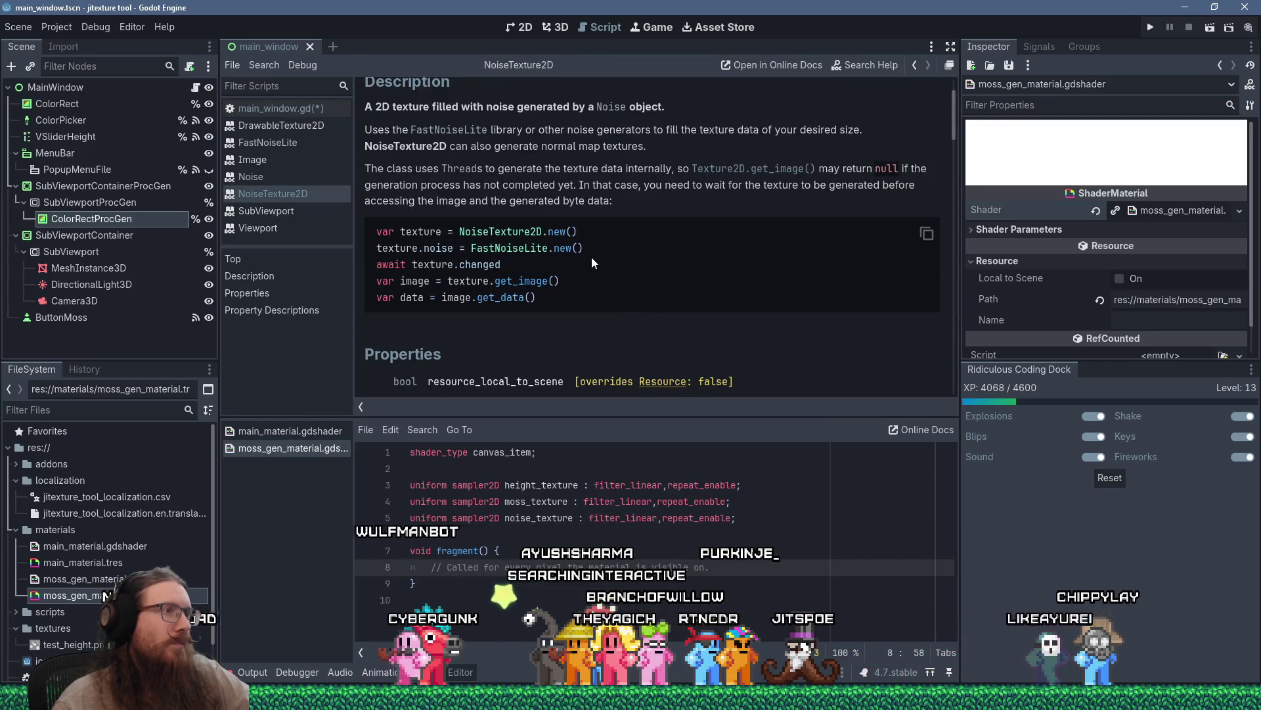
drag(585, 249, 376, 248)
key(ctrl+c)
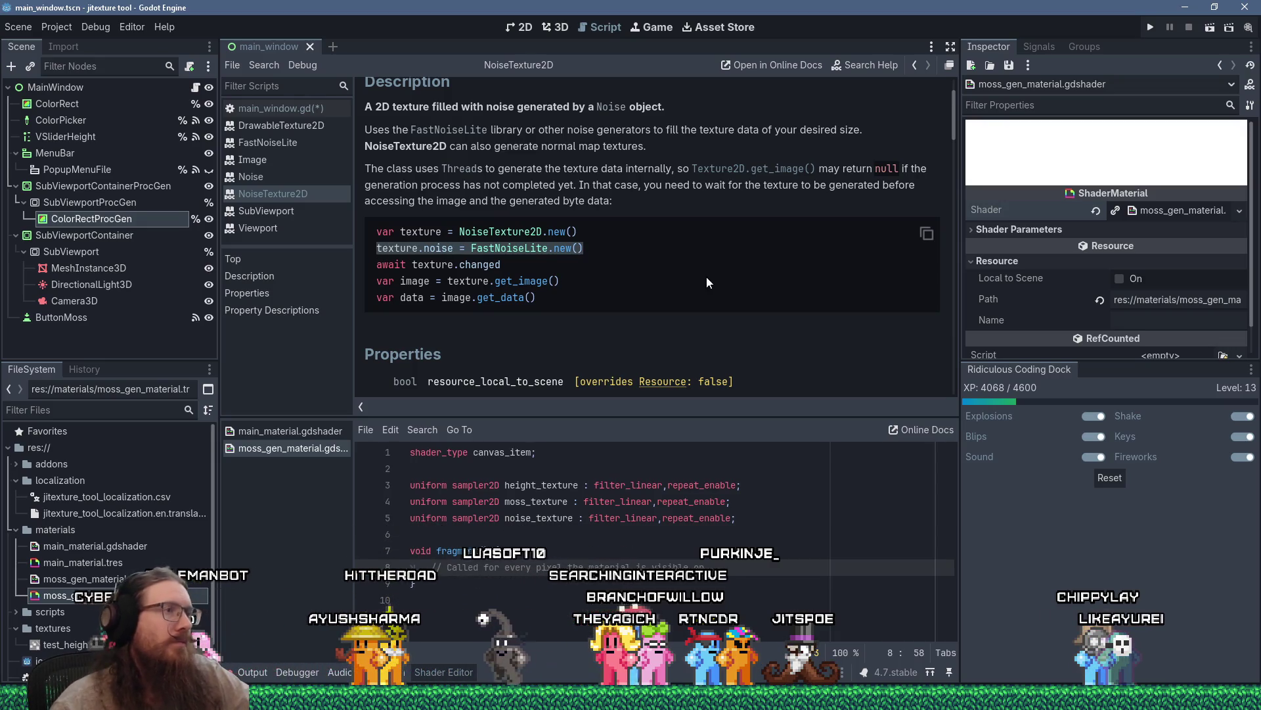
click(300, 109)
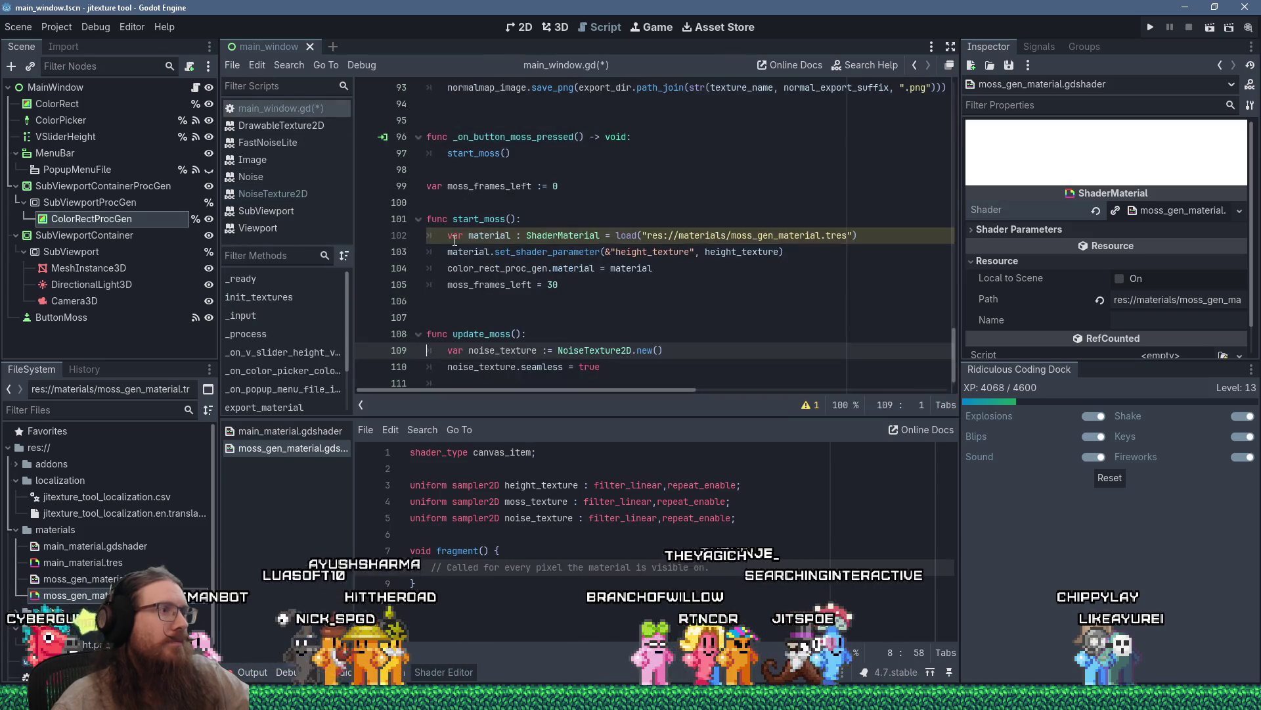
key(shift+Insert)
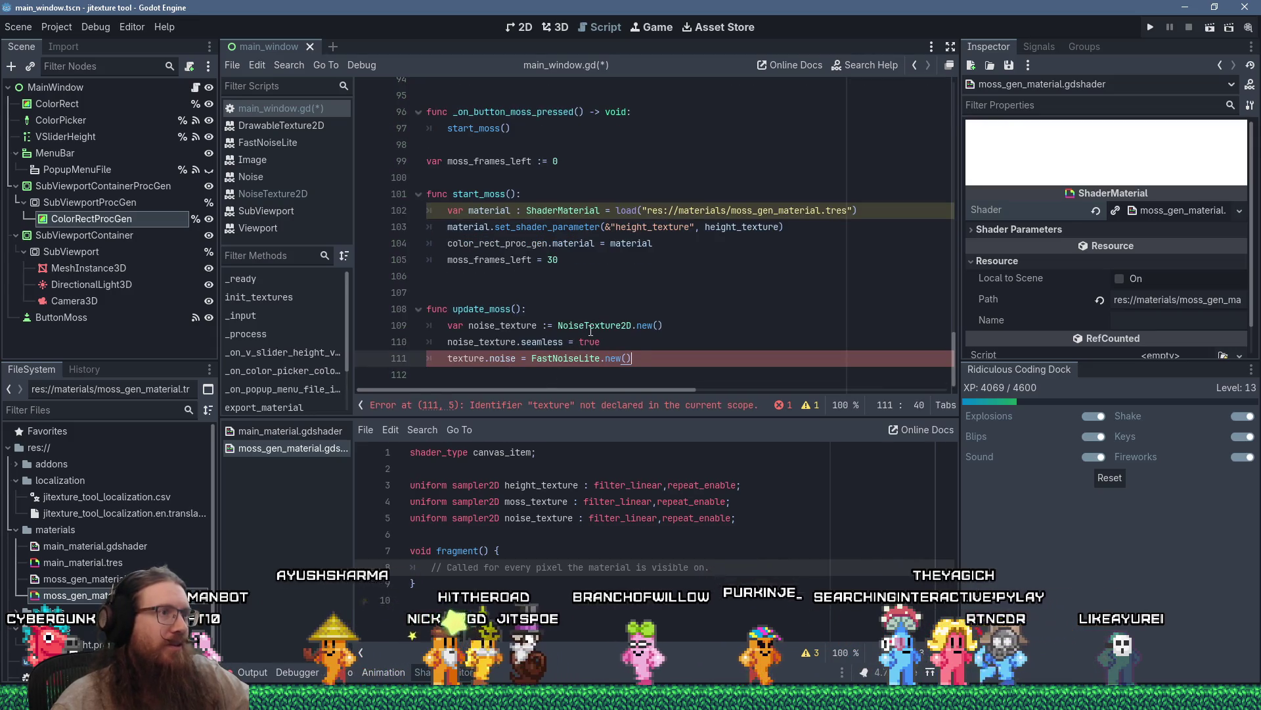
key(Home)
key(ctrl+Right)
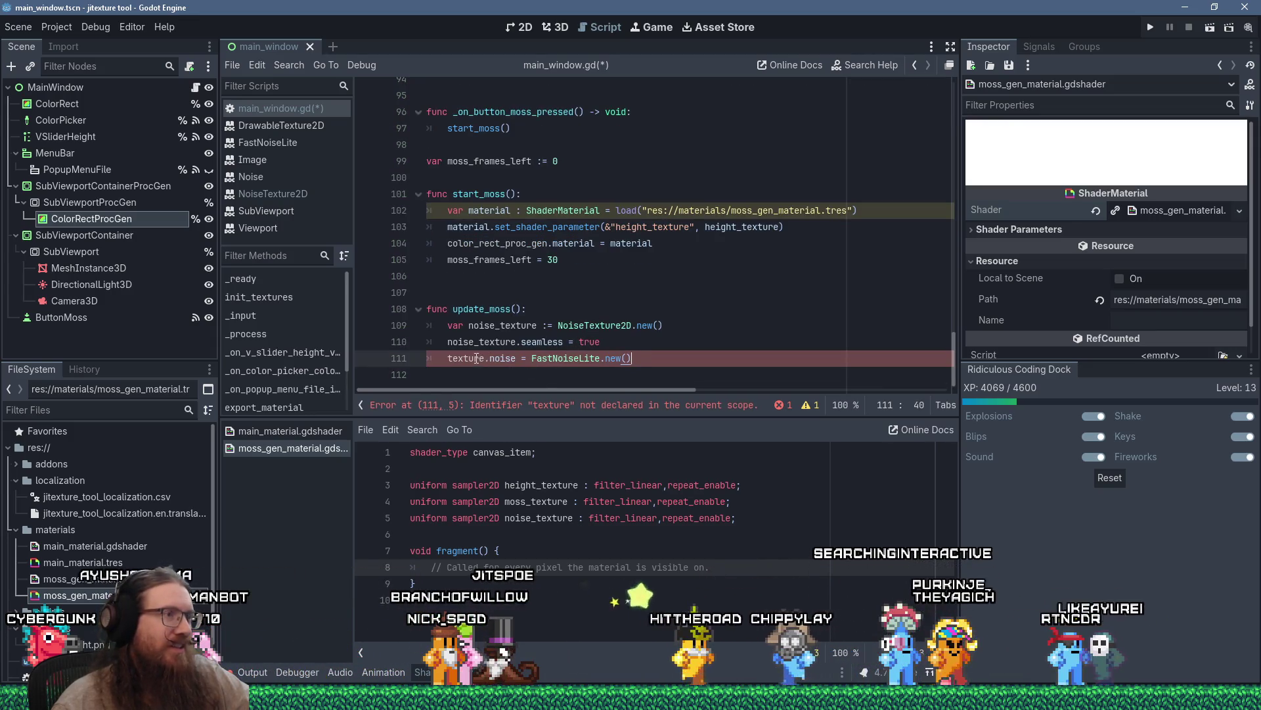
key(ctrl+Left)
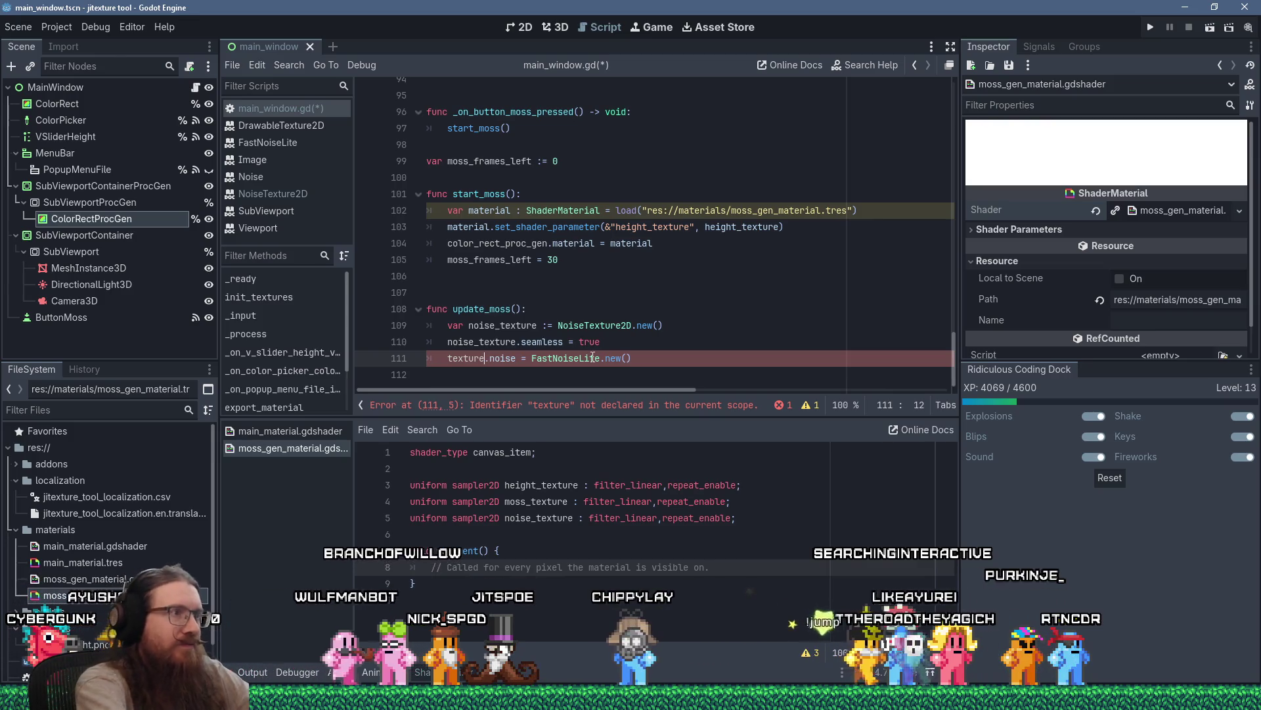
text(noise_)
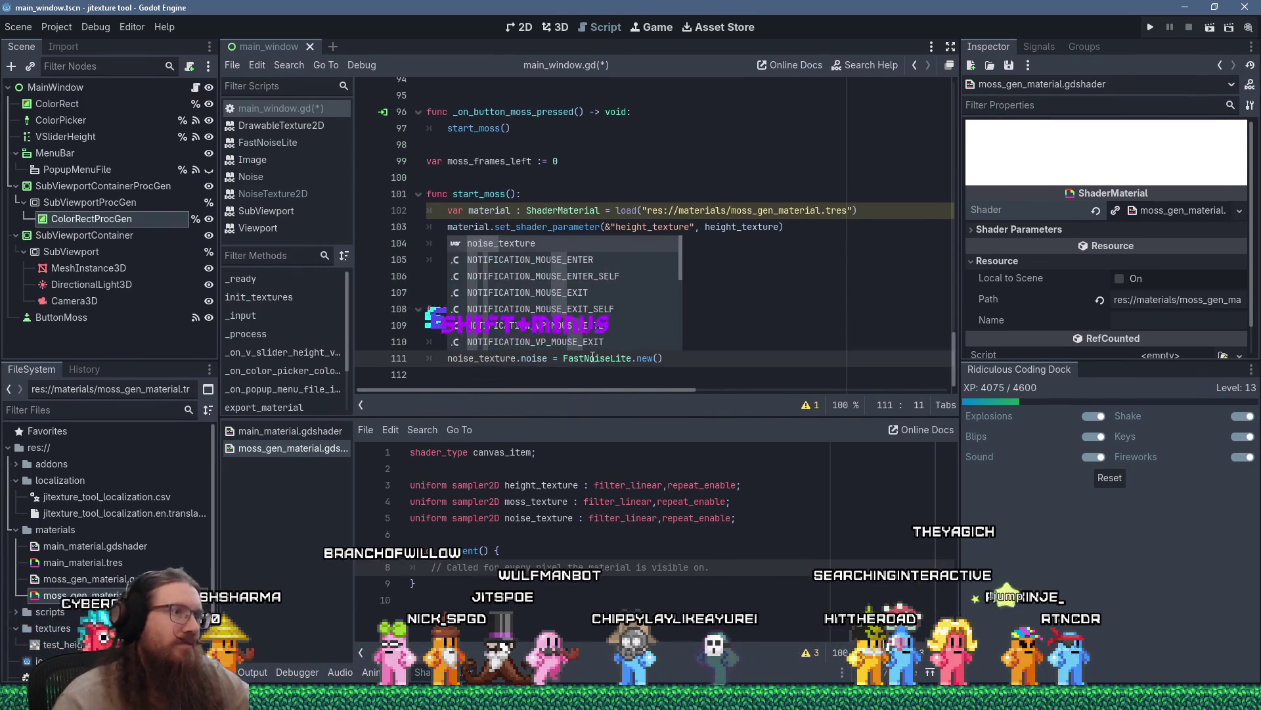
click(568, 378)
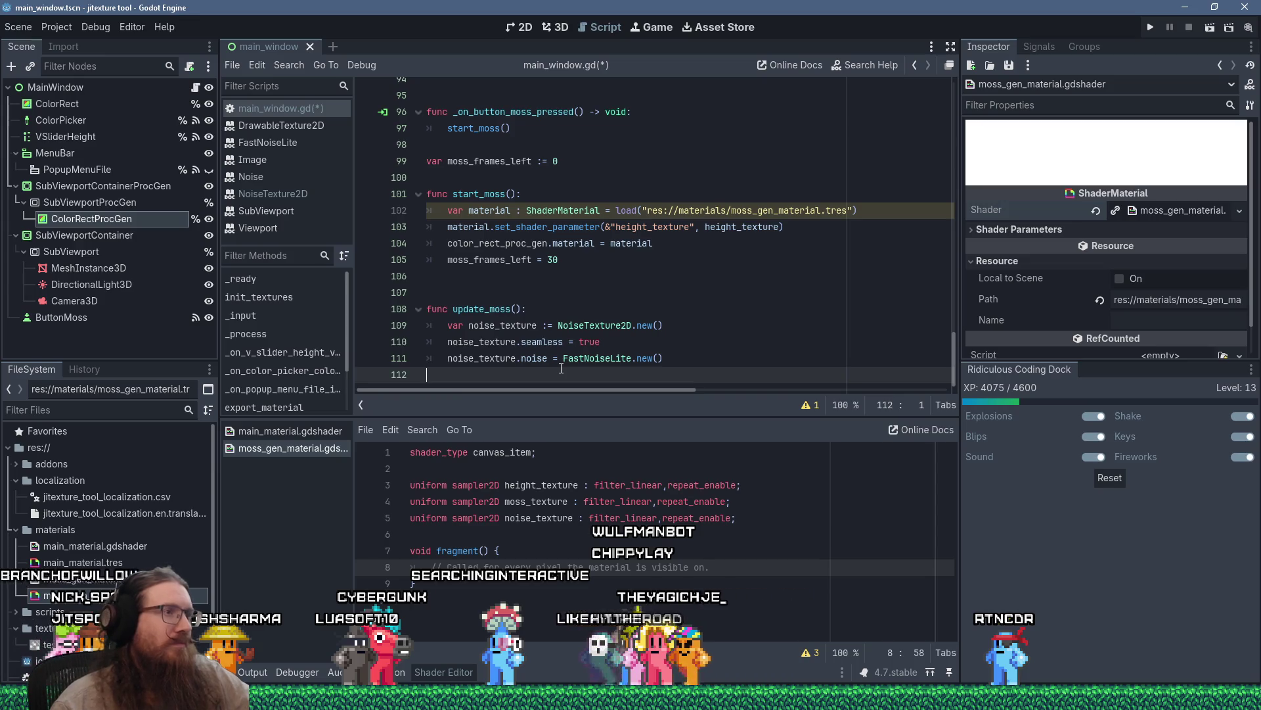
click(673, 330)
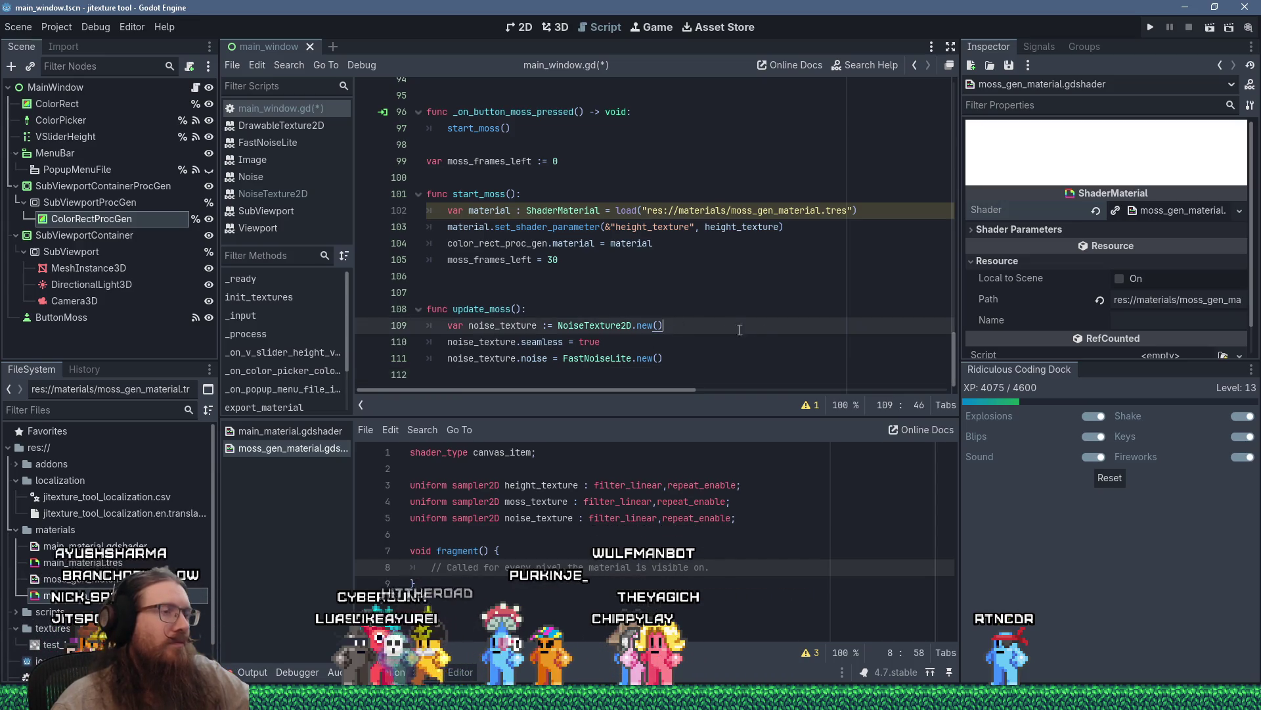
Add noise_texture.height = texture_size.y after the NoiseTexture2D creation line.
key(Return)
text(nois)
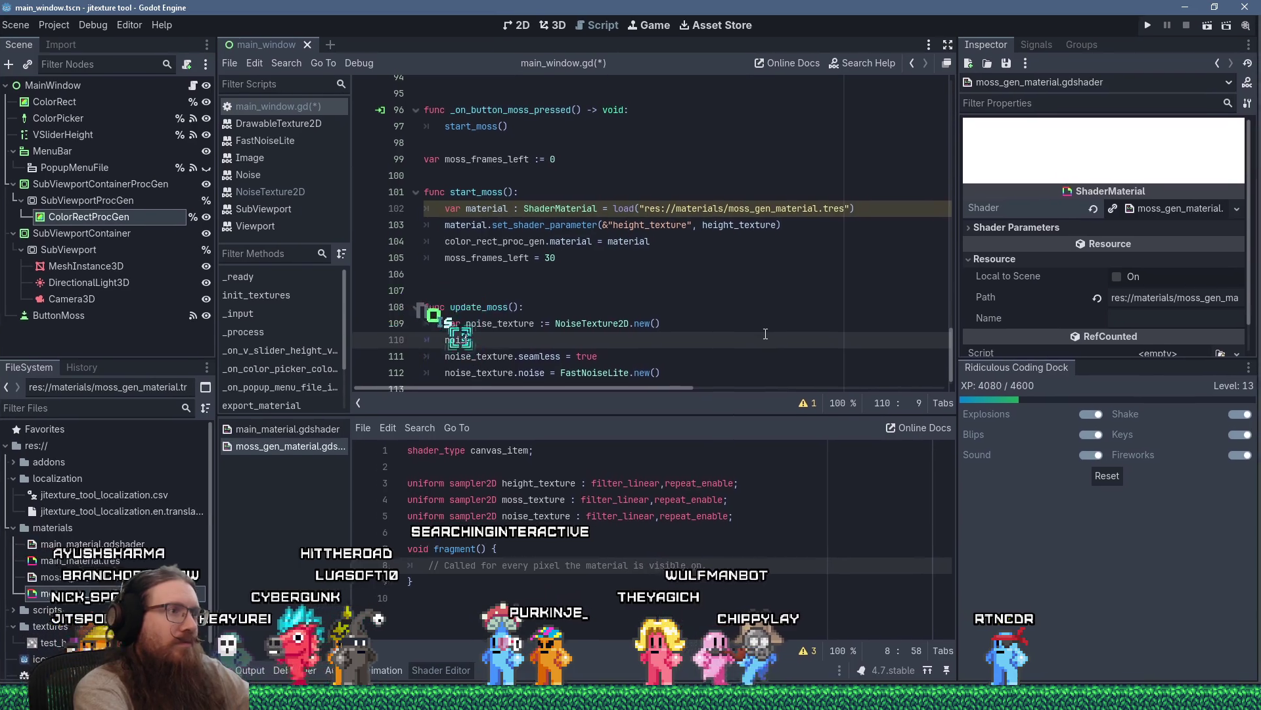
text(e_texture.he)
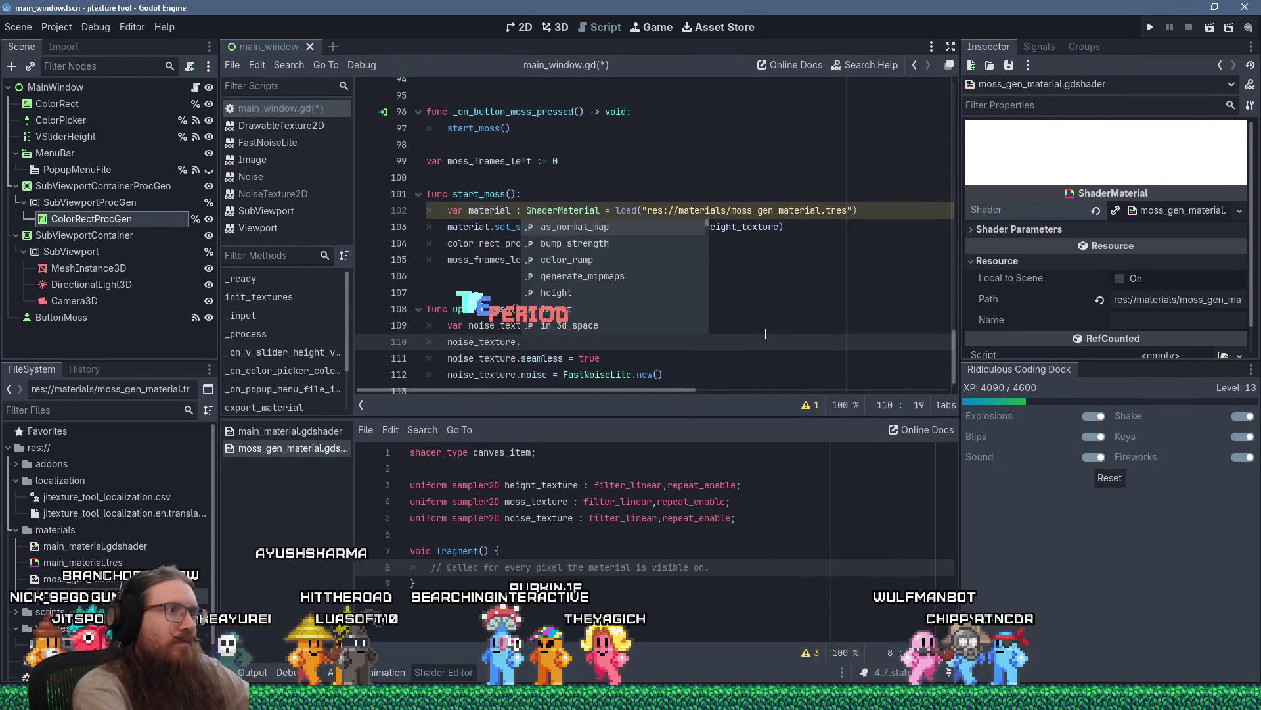
key(Return)
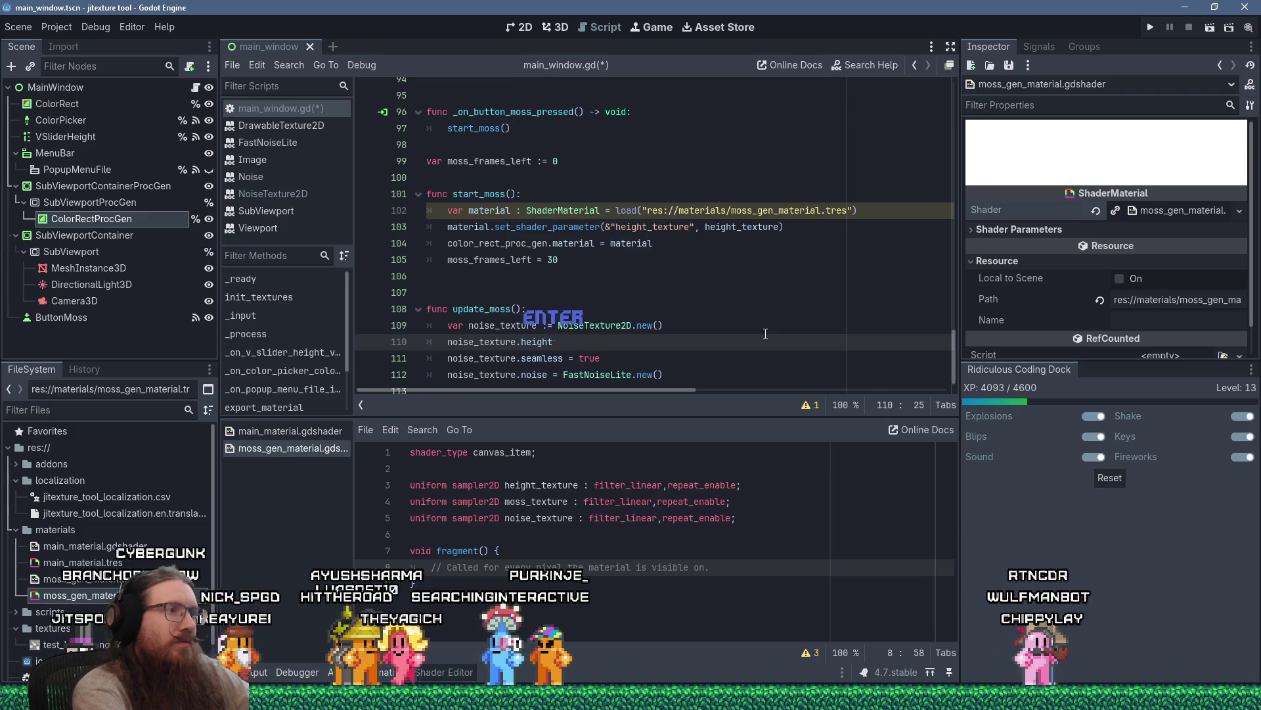
text( = ima)
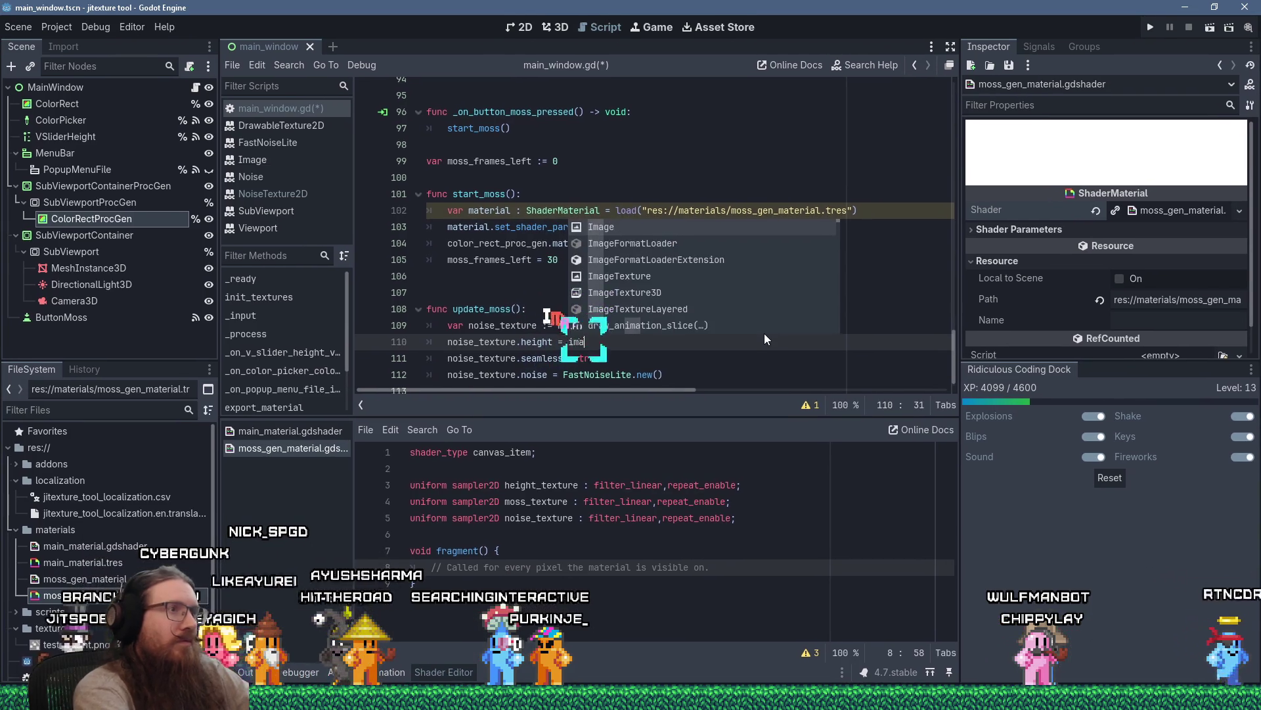
text(ge_s)
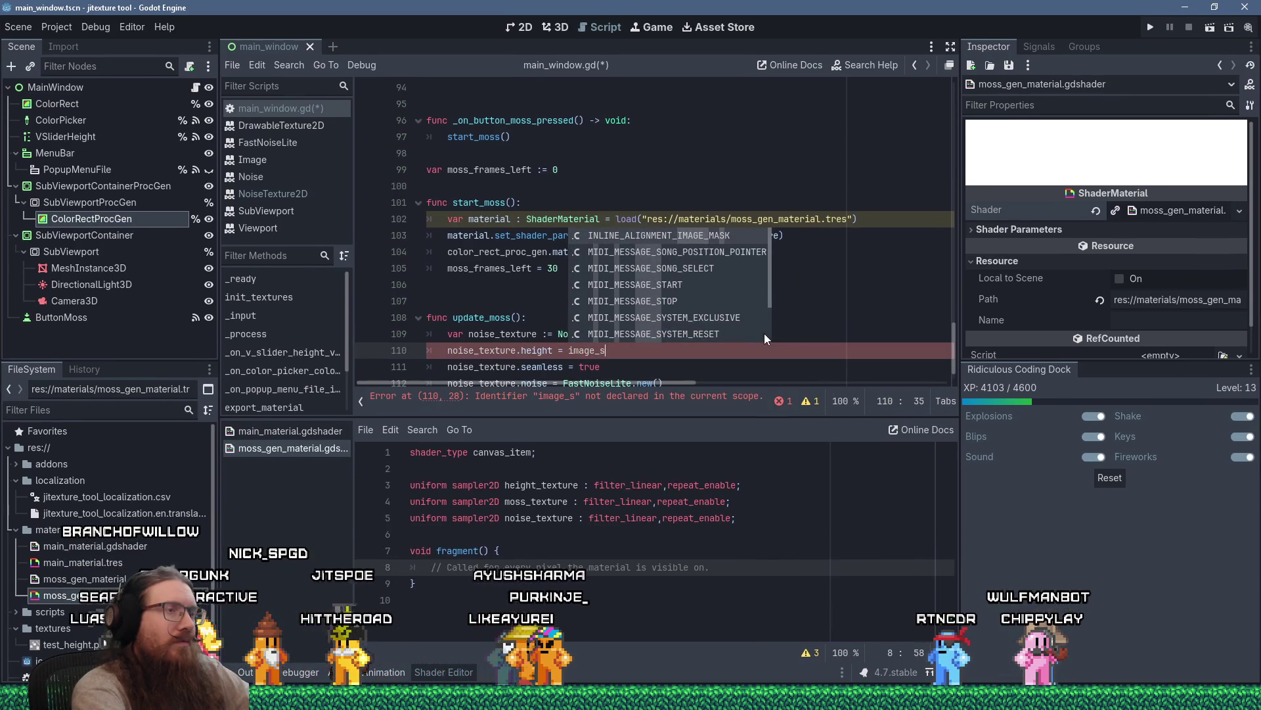
text(ize)
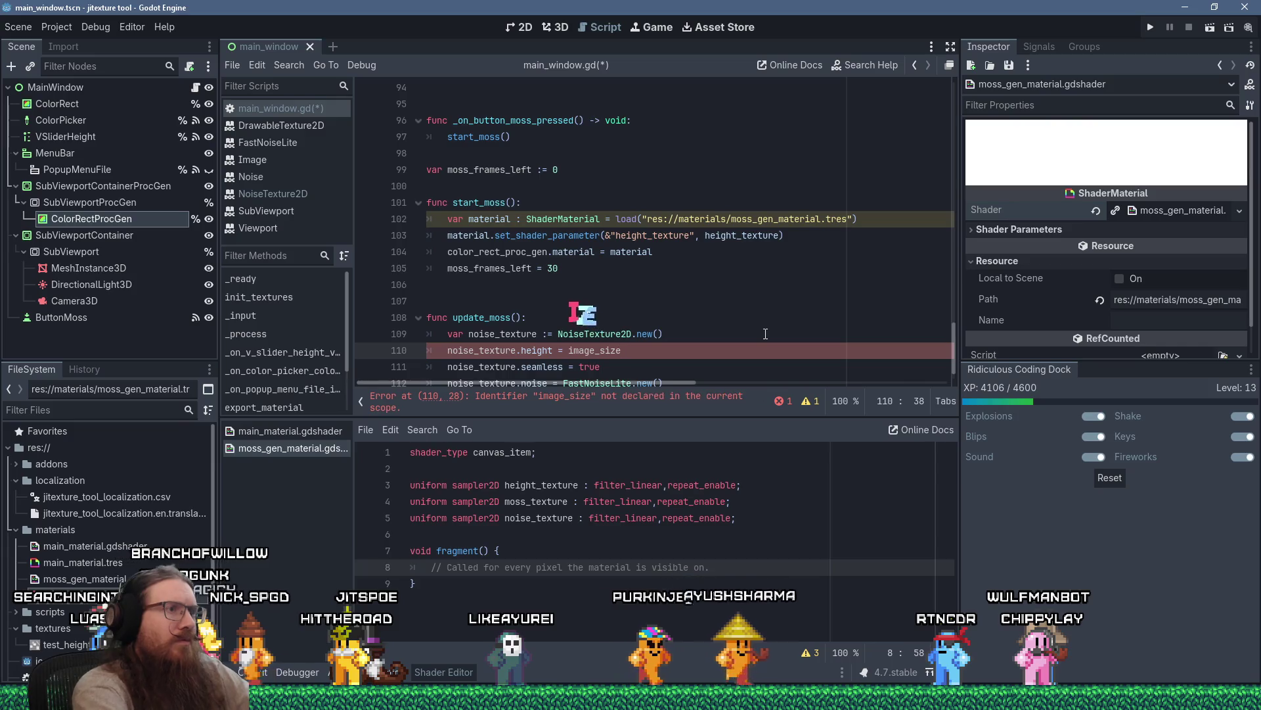
scroll(765, 333, up, 20)
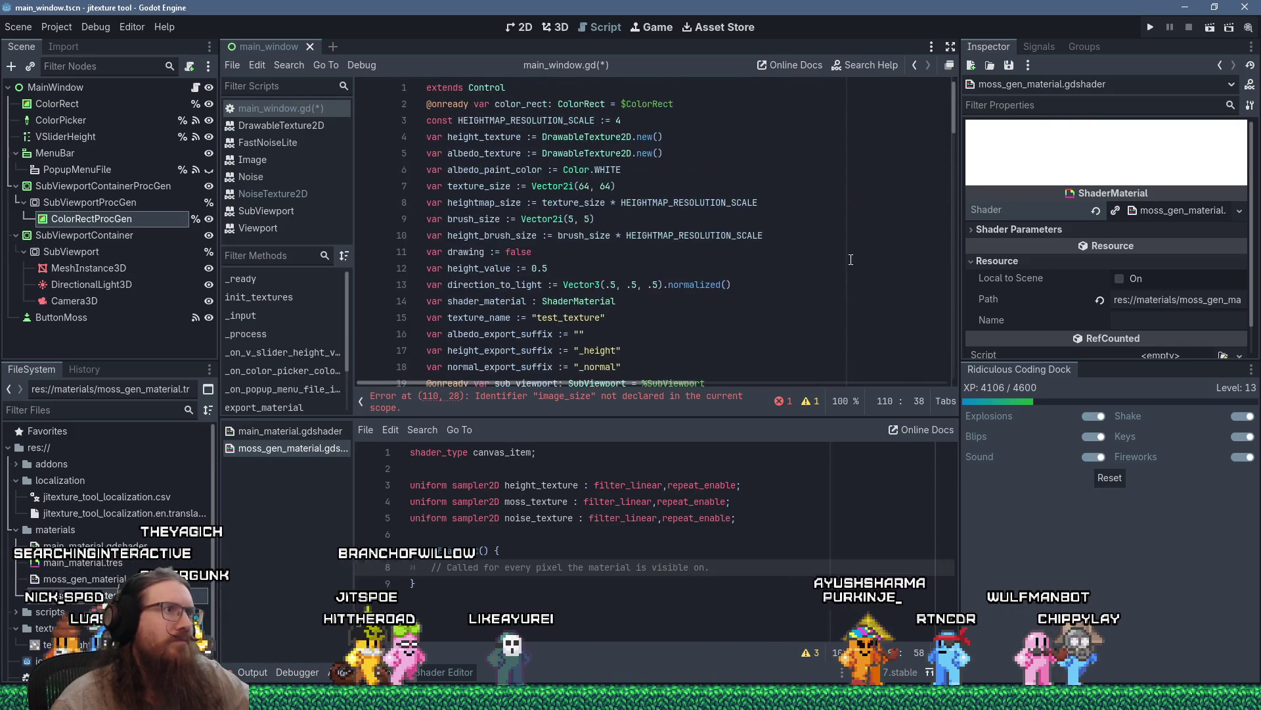
key(Left)
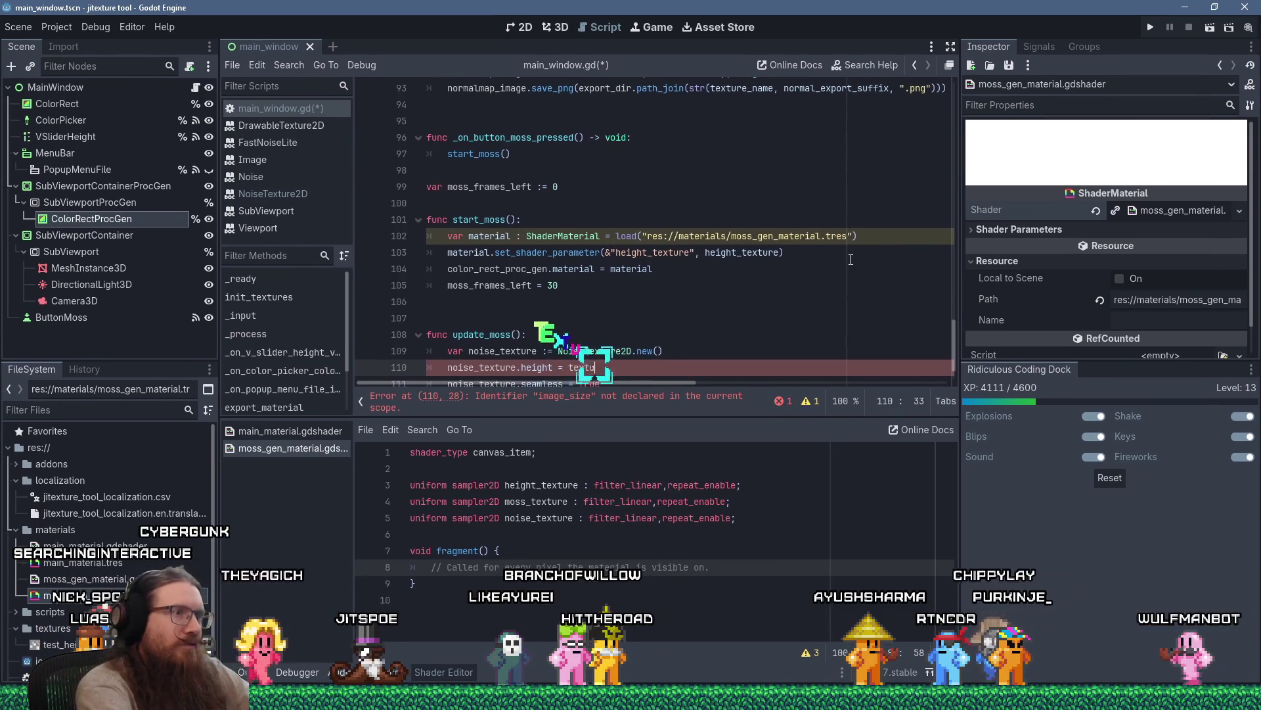
text(re_size.)
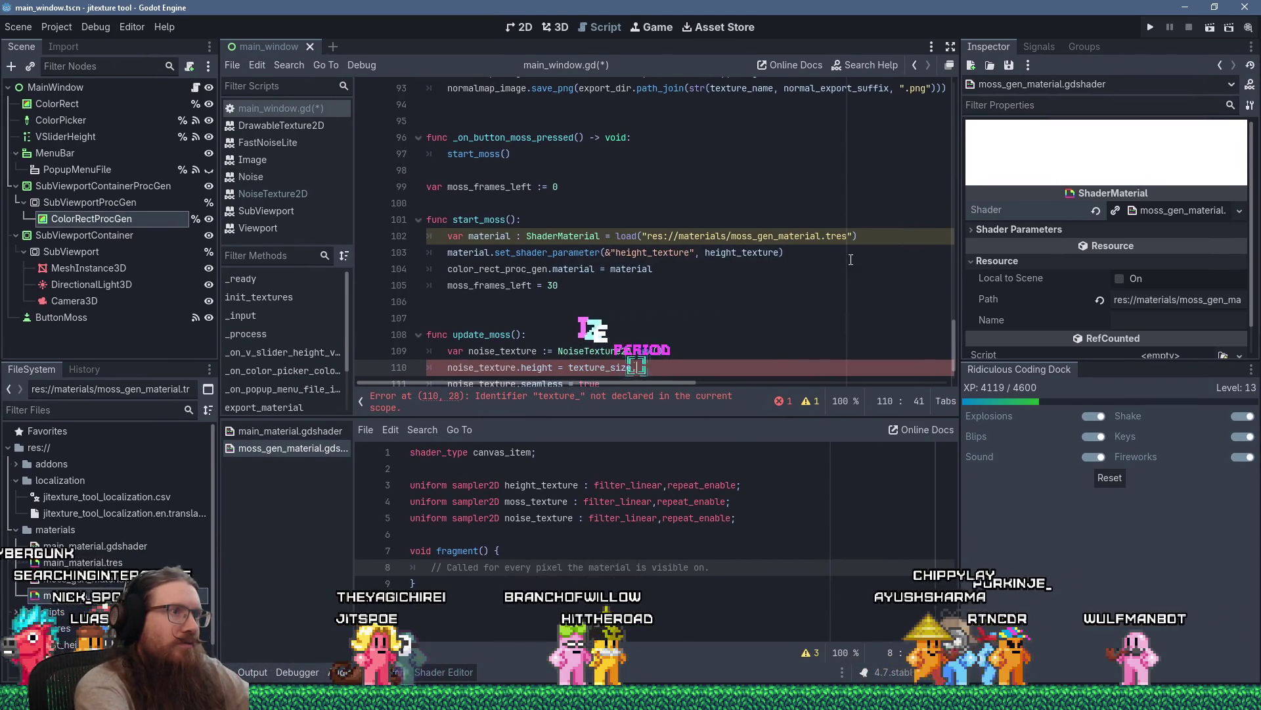
text(hei)
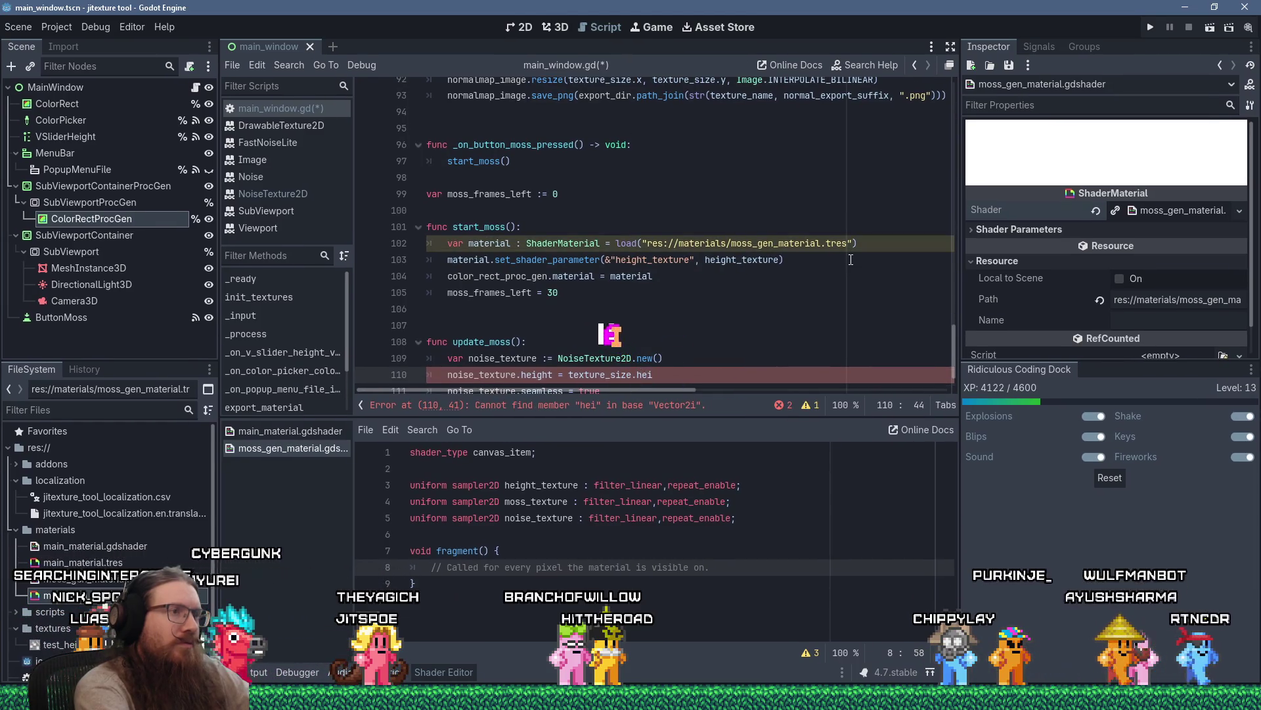
key(BackSpace)
key(BackSpace)
key(BackSpace)
text(y)
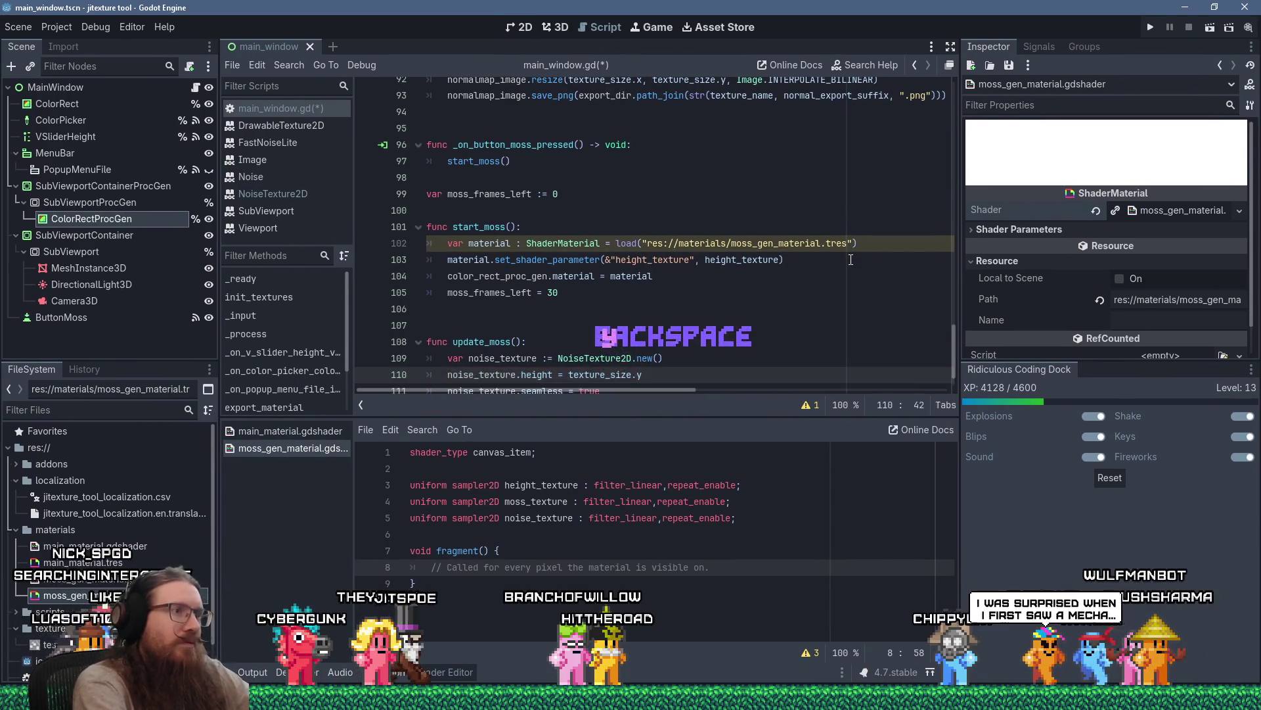
Add noise_texture.width = texture_size.x above the height line and save main_window.gd.
key(Return)
text(noise_texture.height = texture_size.y)
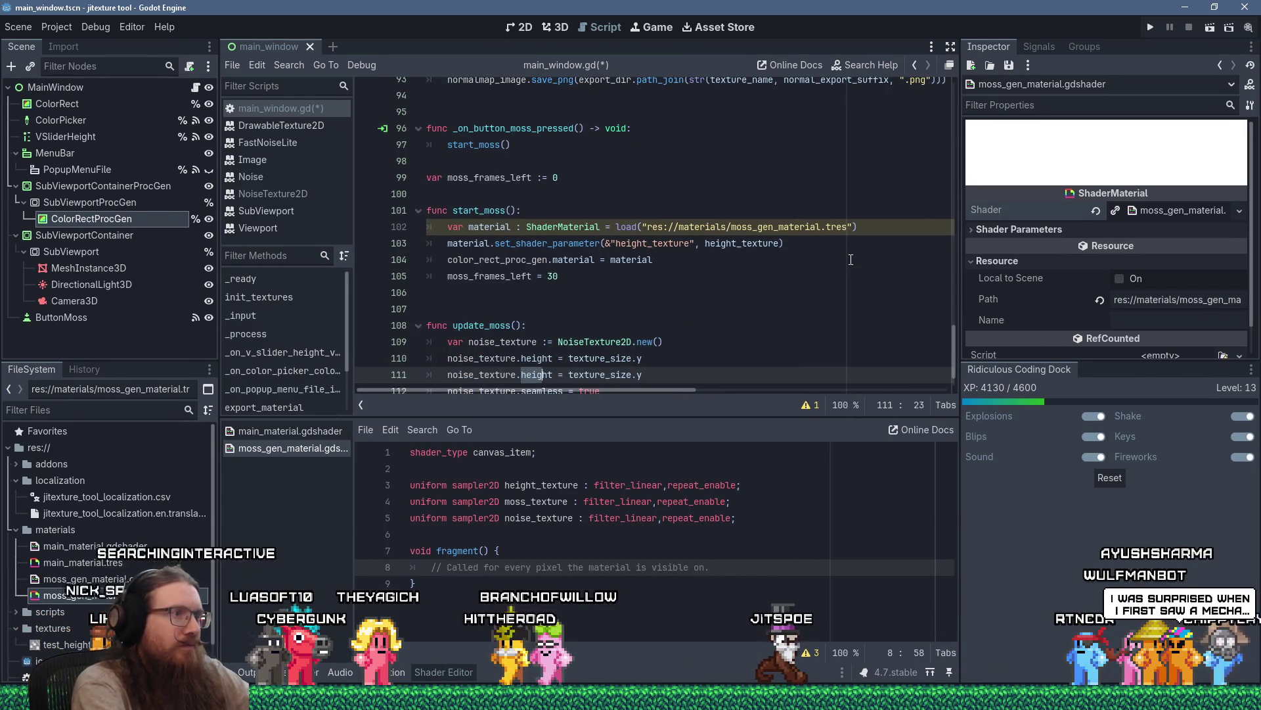
text(width)
key(End)
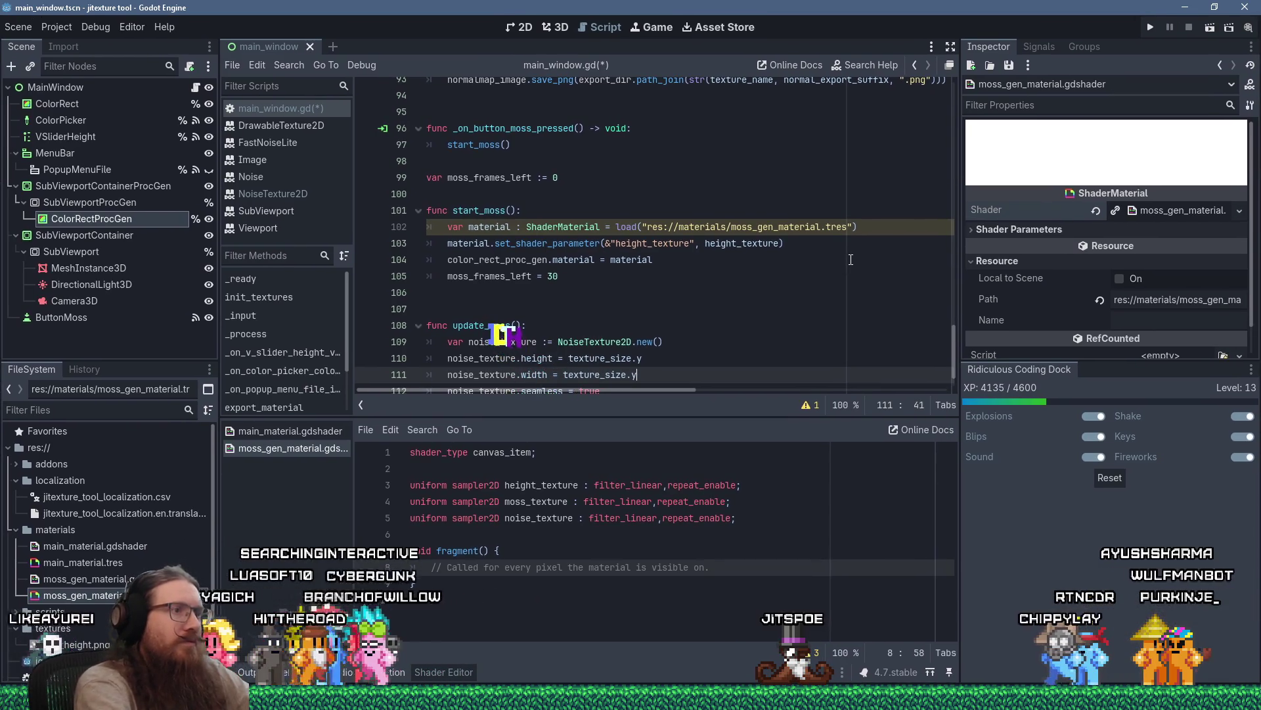
key(BackSpace)
text(x)
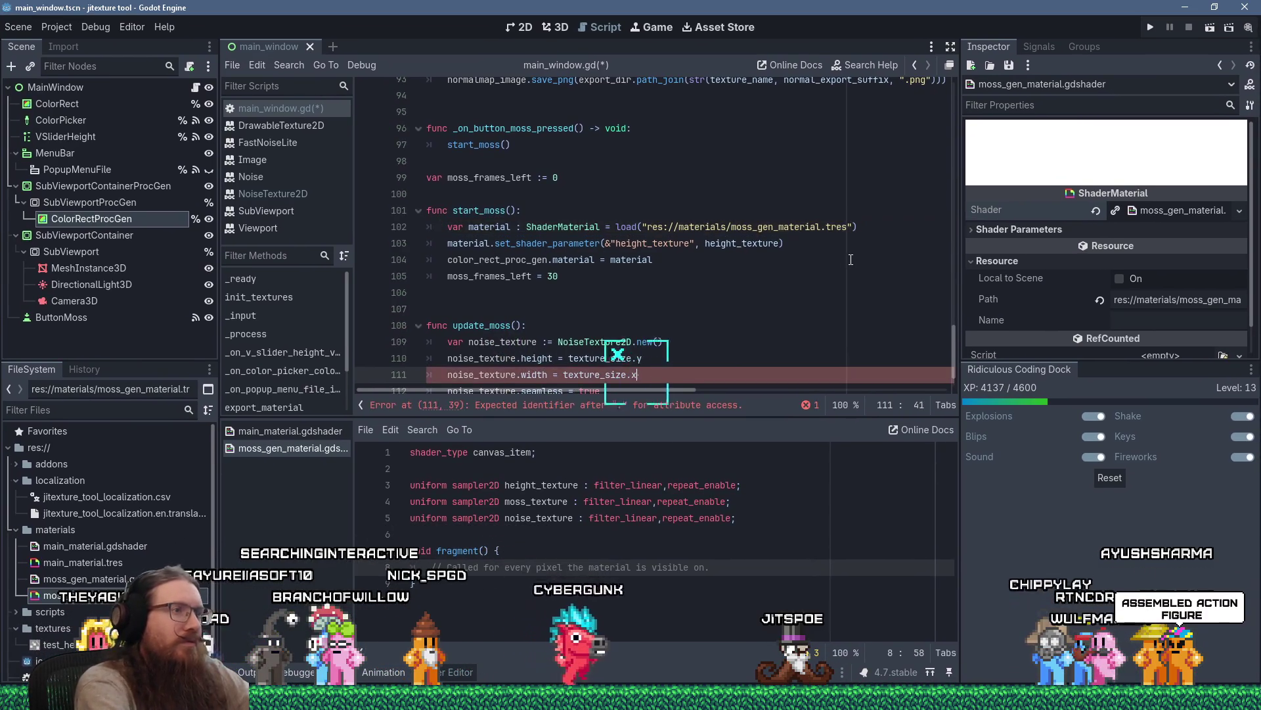
key(shift+Up)
key(ctrl+c)
key(shift+Delete)
key(shift+Insert)
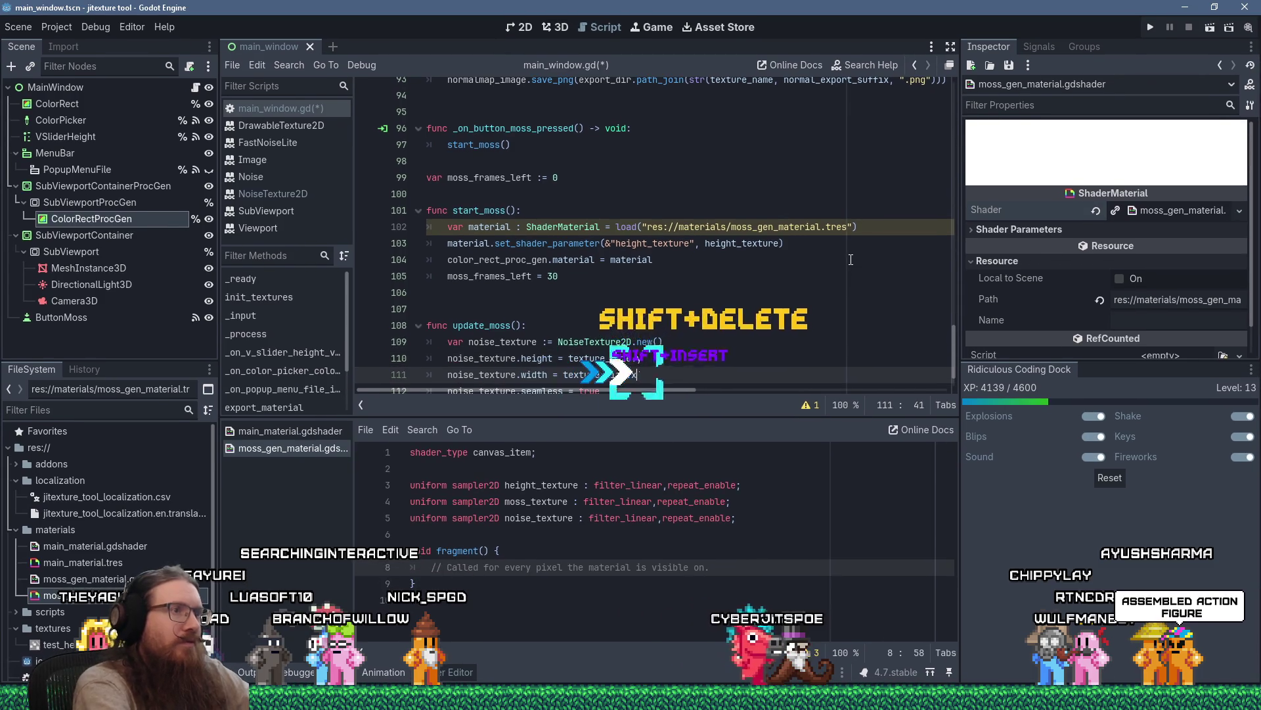
key(shift+Delete)
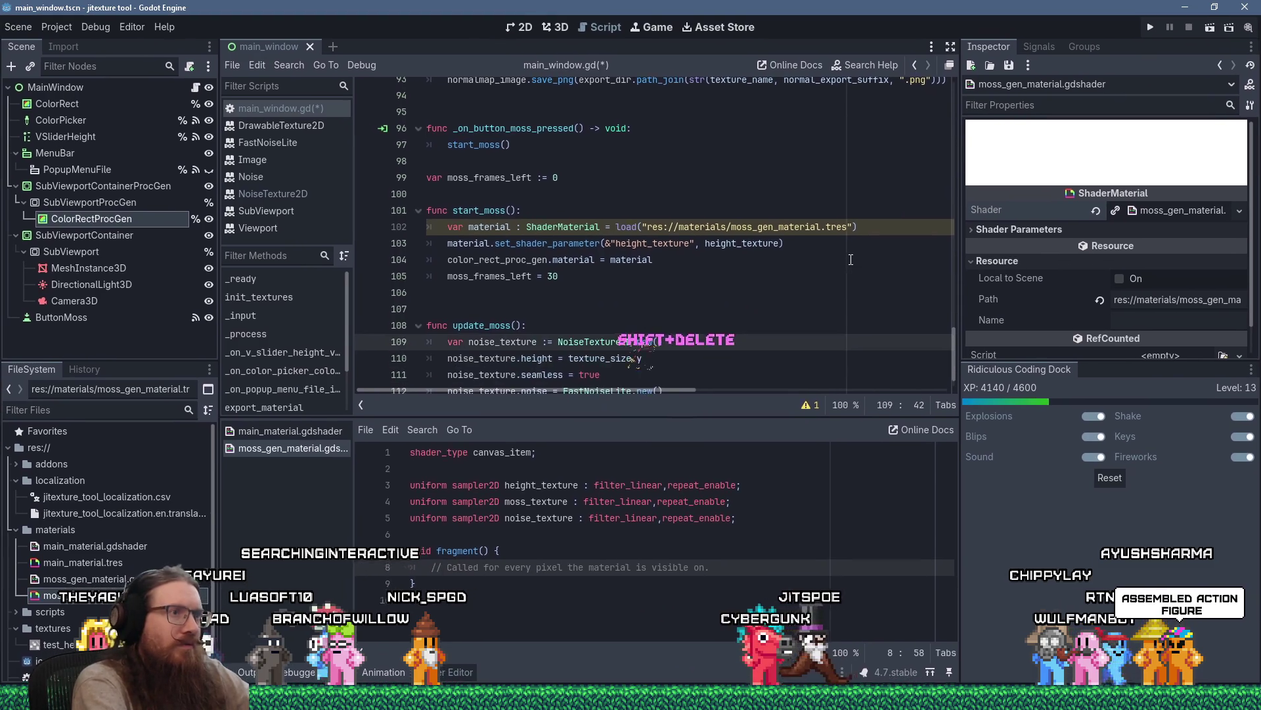
key(shift+Insert)
key(ctrl+s)
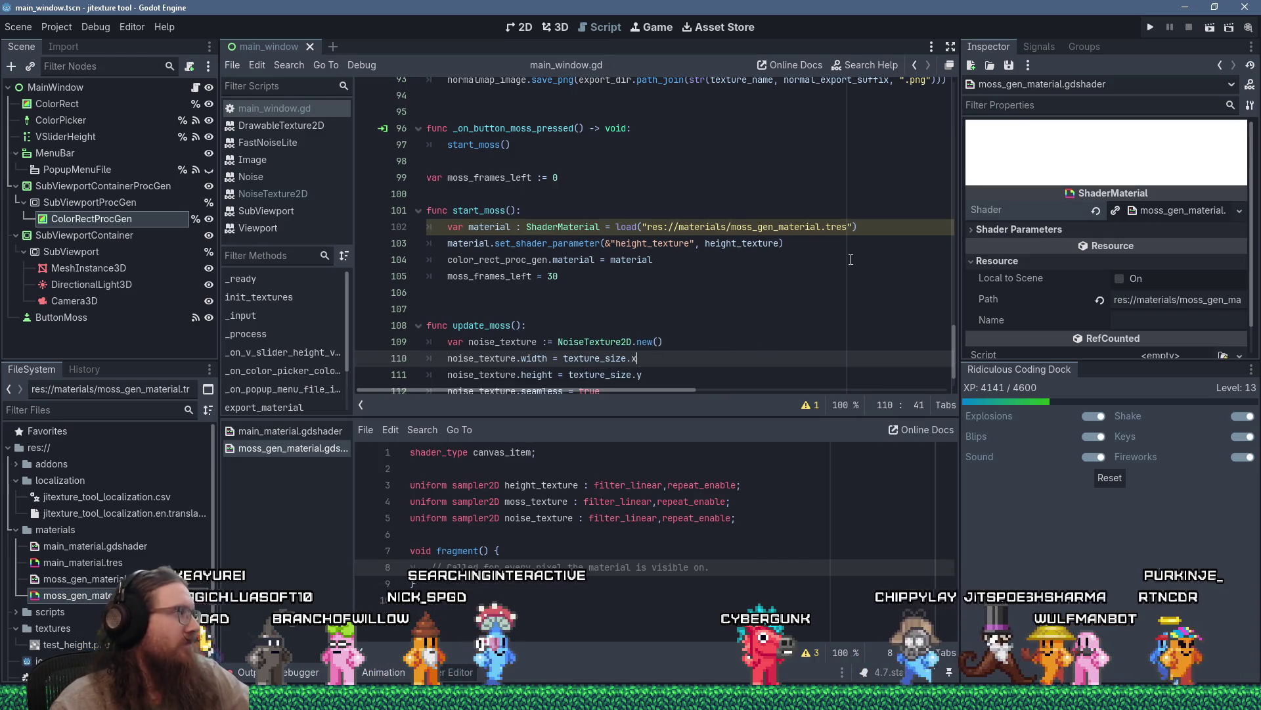
scroll(657, 247, down, 1)
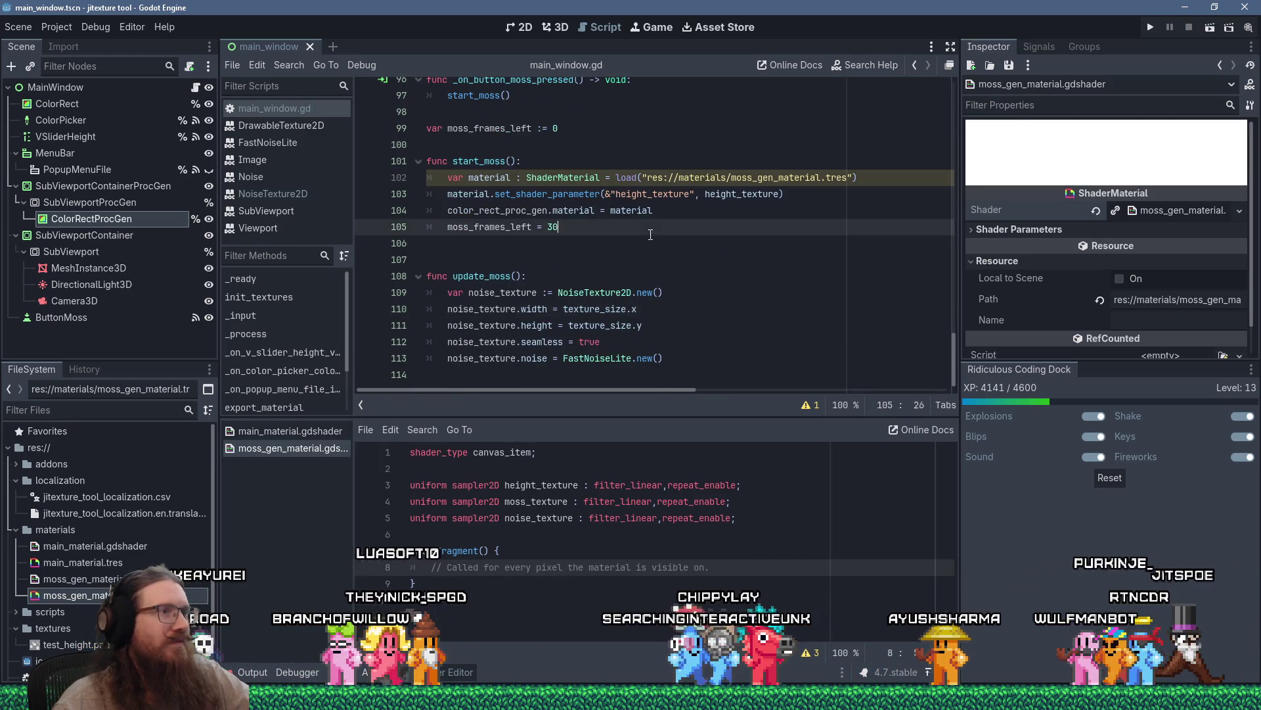
click(651, 227)
Open the NoiseTexture2D class reference and scroll through its Description and Properties sections.
ctrl+click(593, 297)
scroll(717, 319, down, 2)
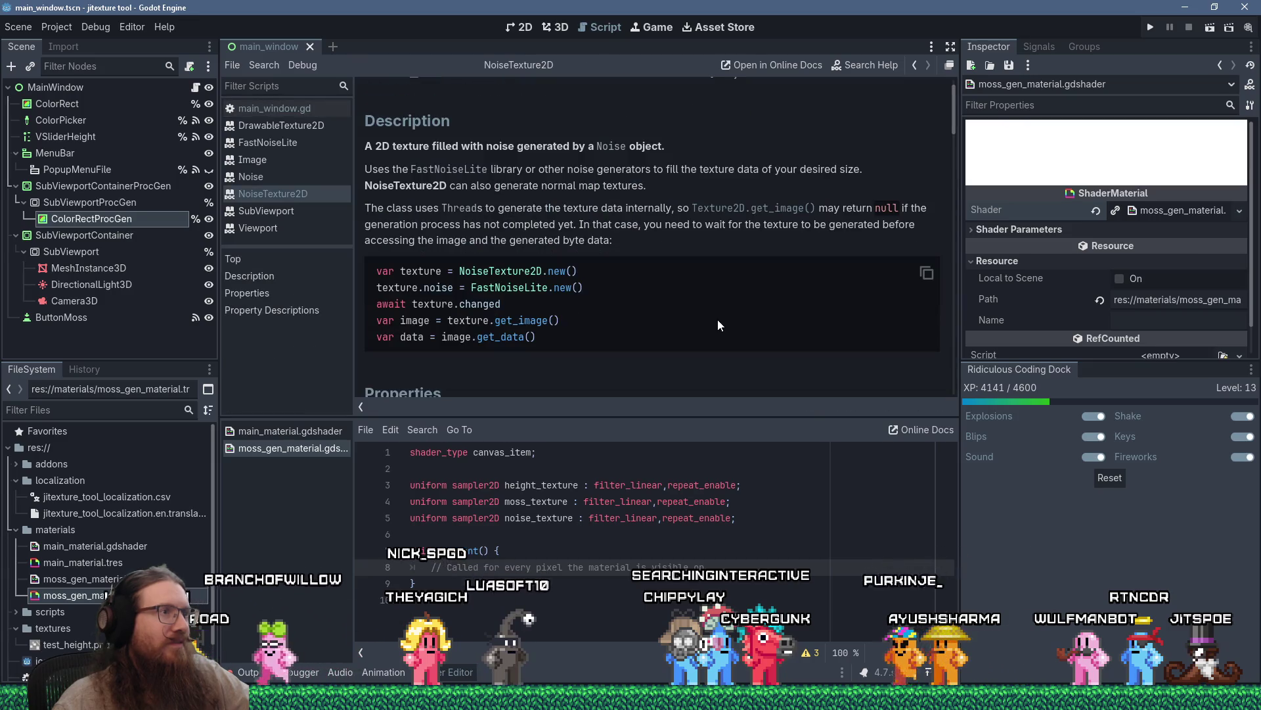
scroll(717, 319, down, 1)
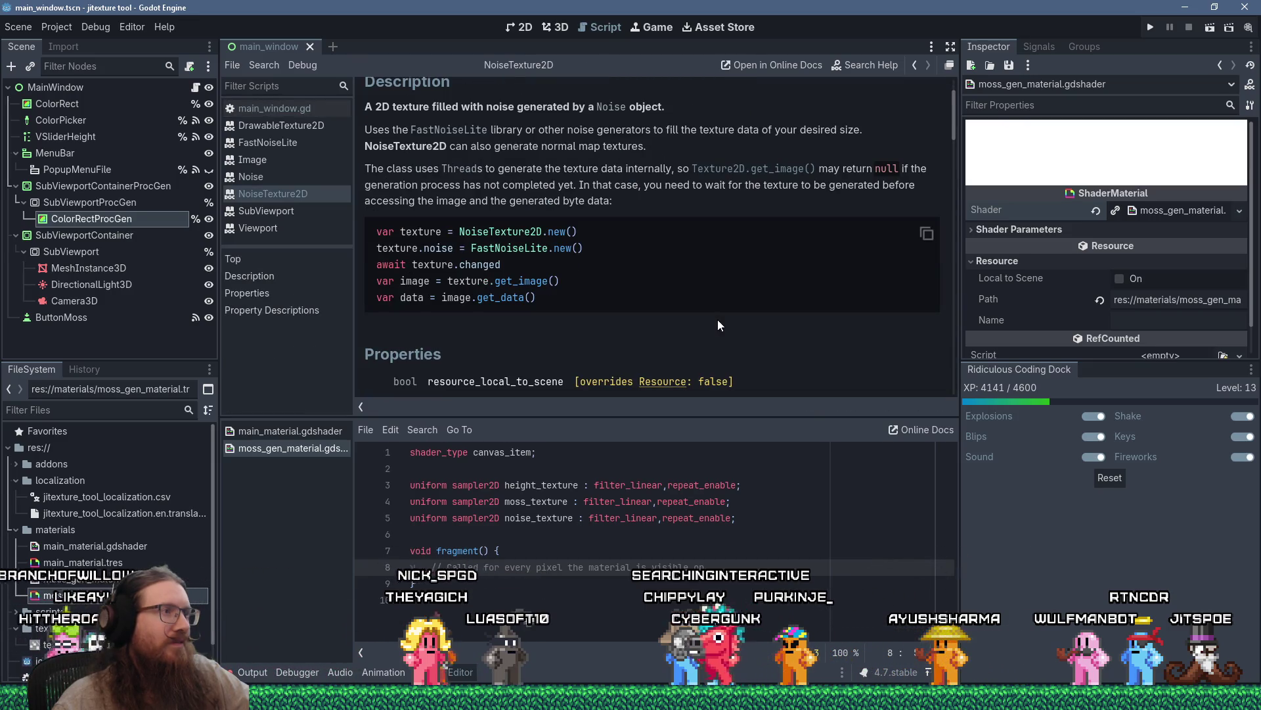
scroll(717, 319, down, 3)
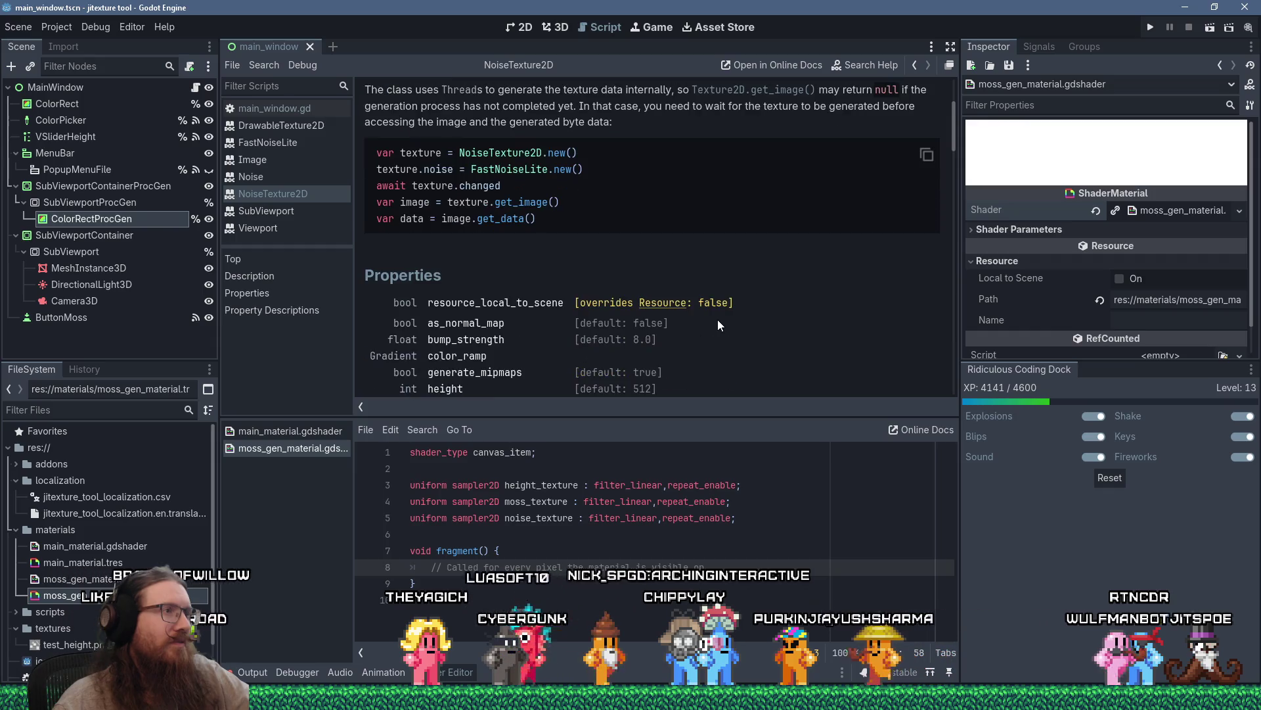
scroll(718, 319, down, 3)
scroll(717, 319, up, 4)
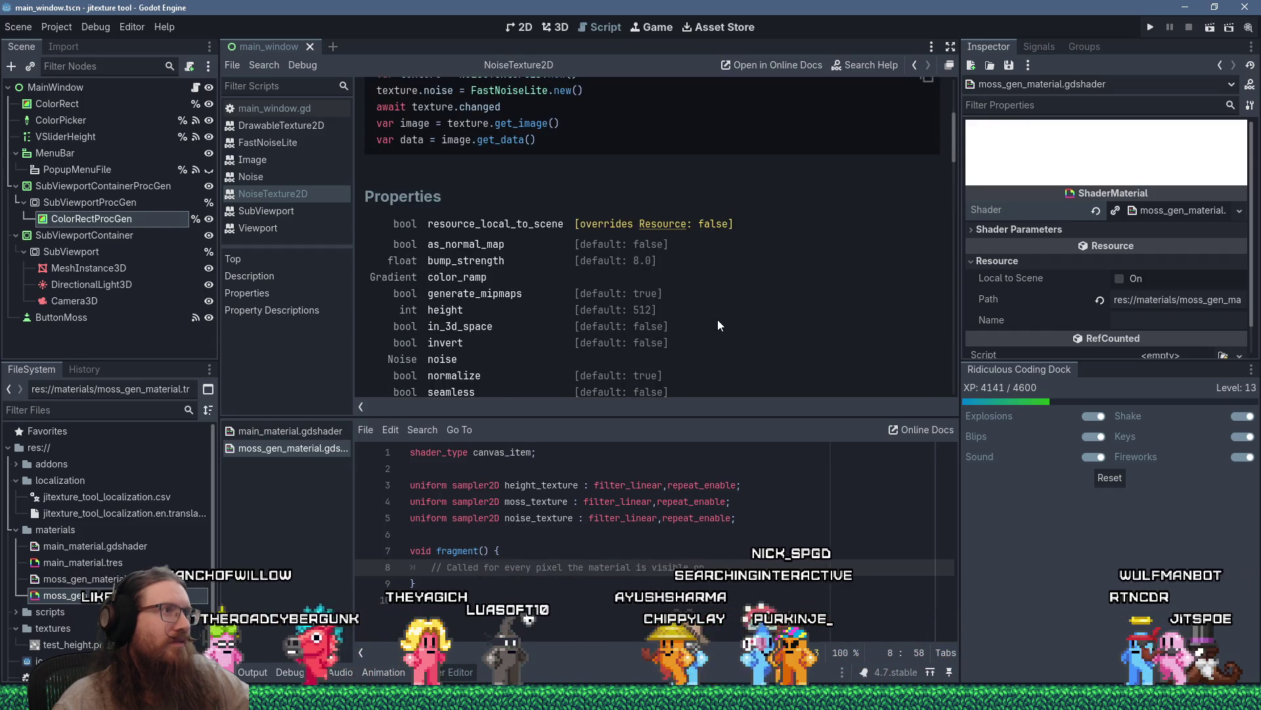
scroll(718, 320, up, 2)
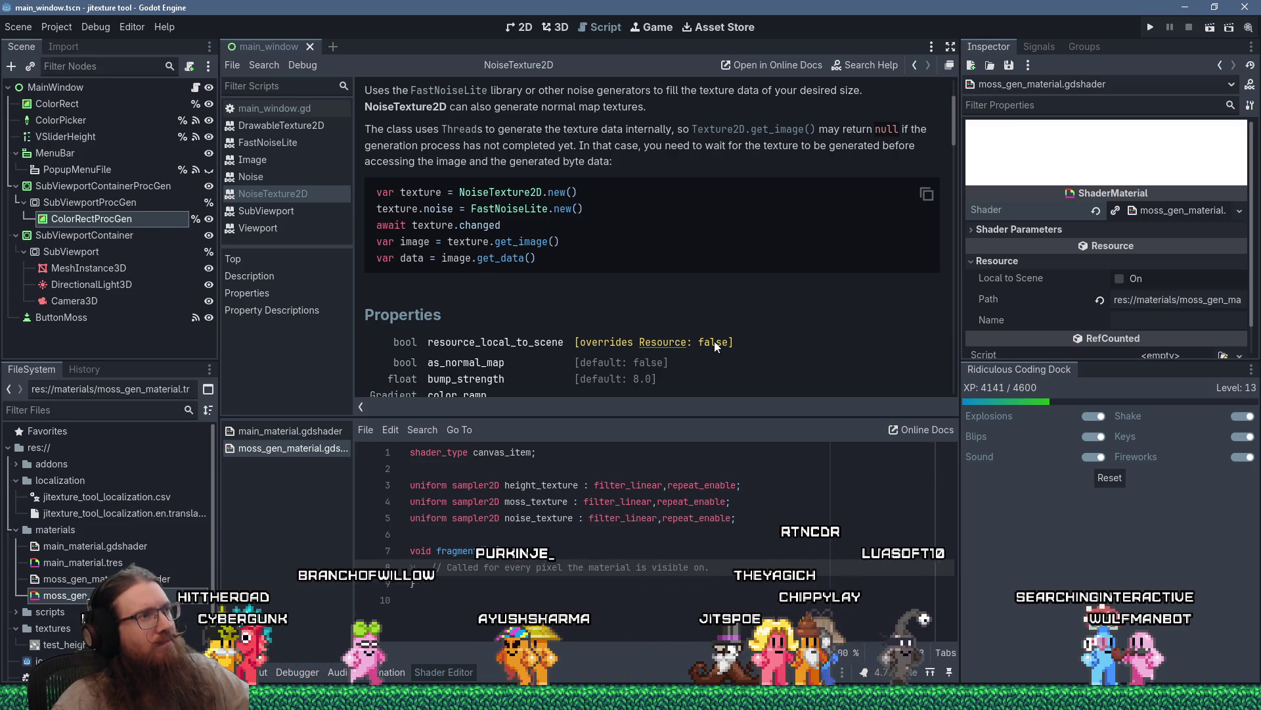
scroll(715, 341, up, 3)
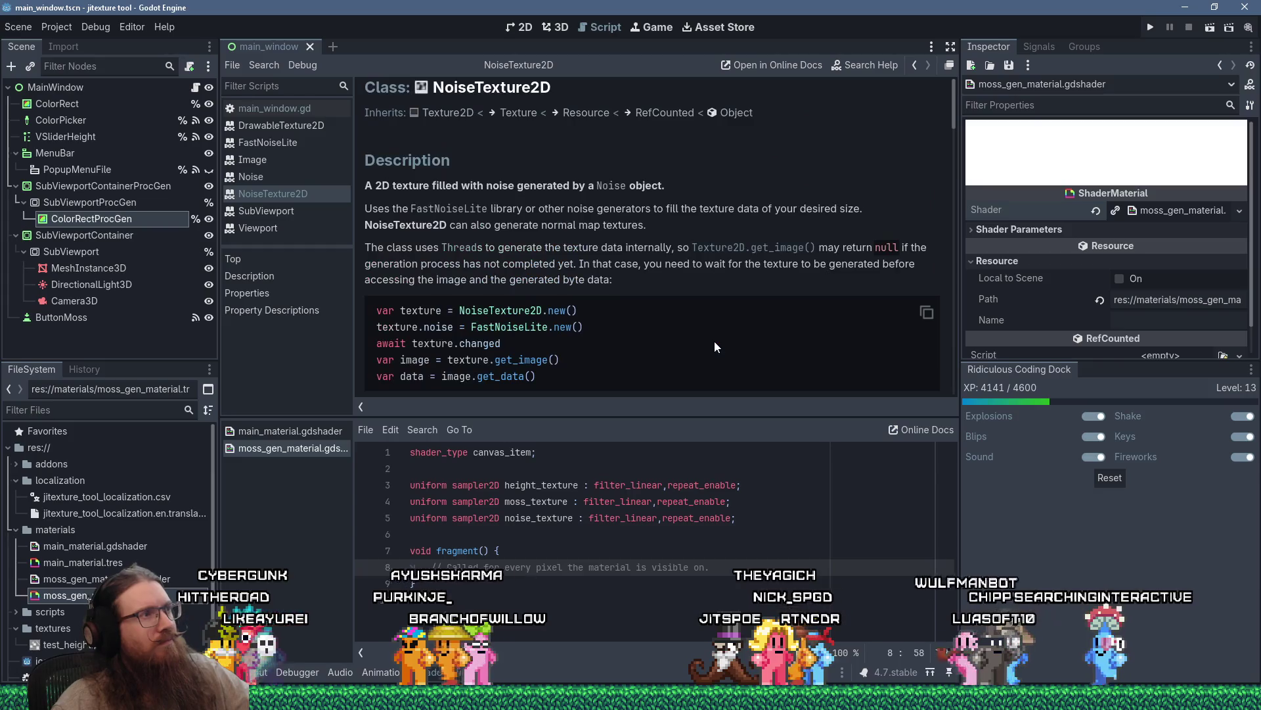
scroll(715, 341, down, 10)
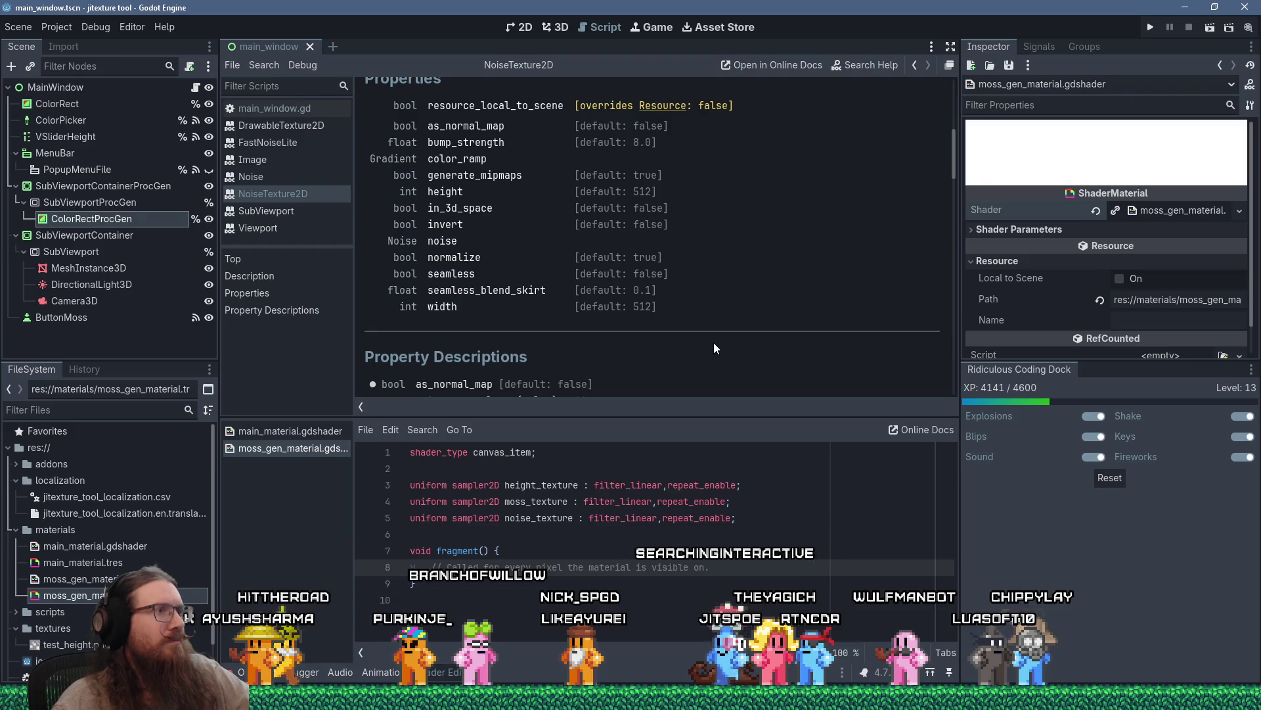
scroll(715, 348, up, 1)
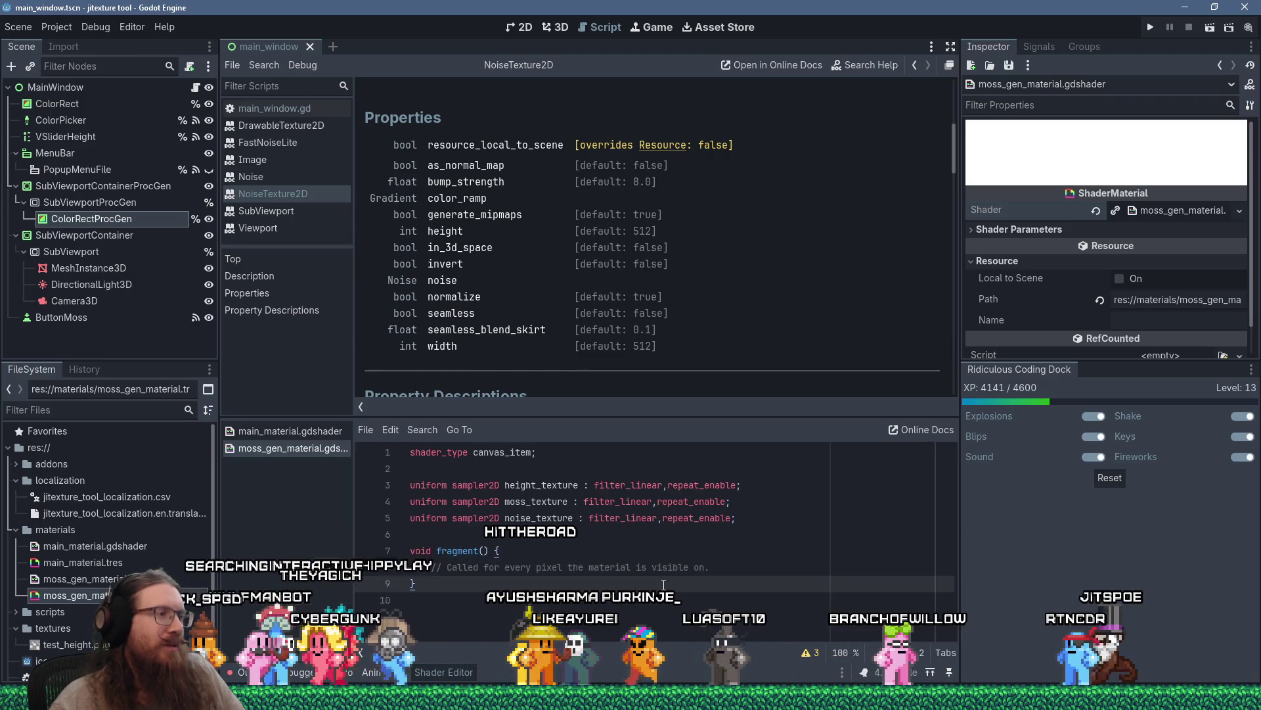
click(293, 432)
Scroll through the main_material.gdshader code.
scroll(540, 507, down, 3)
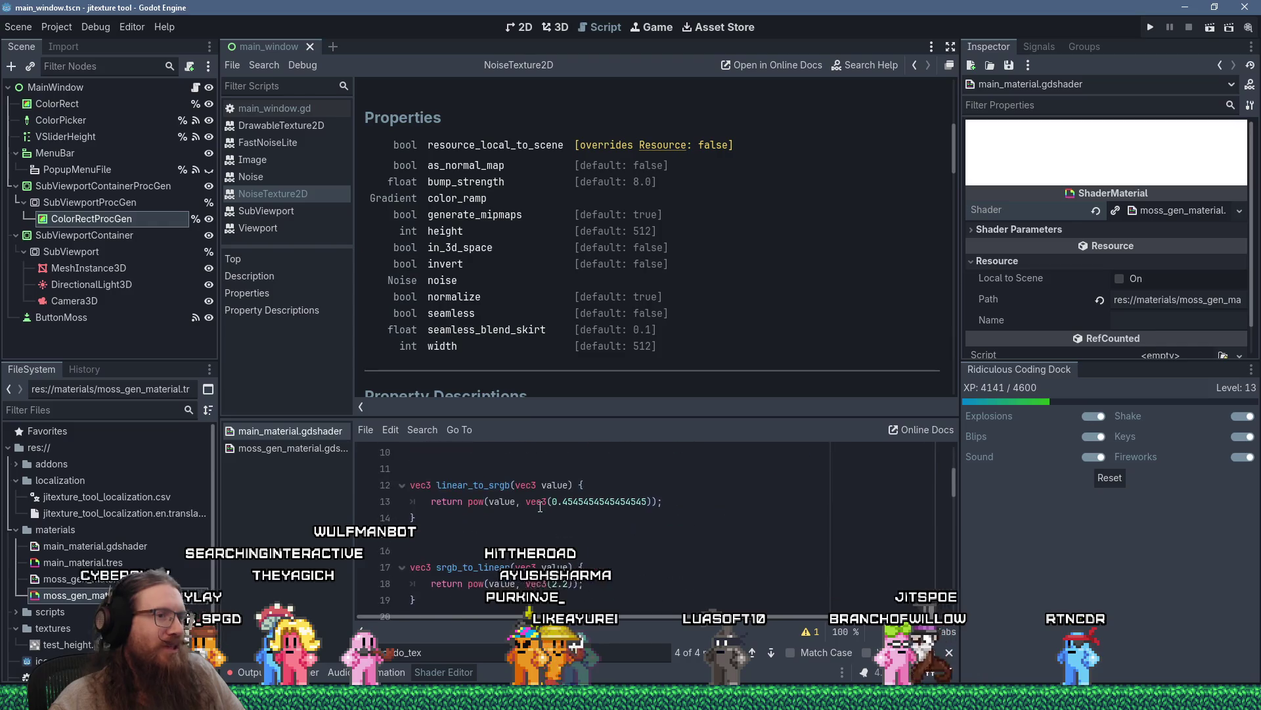
scroll(540, 506, down, 8)
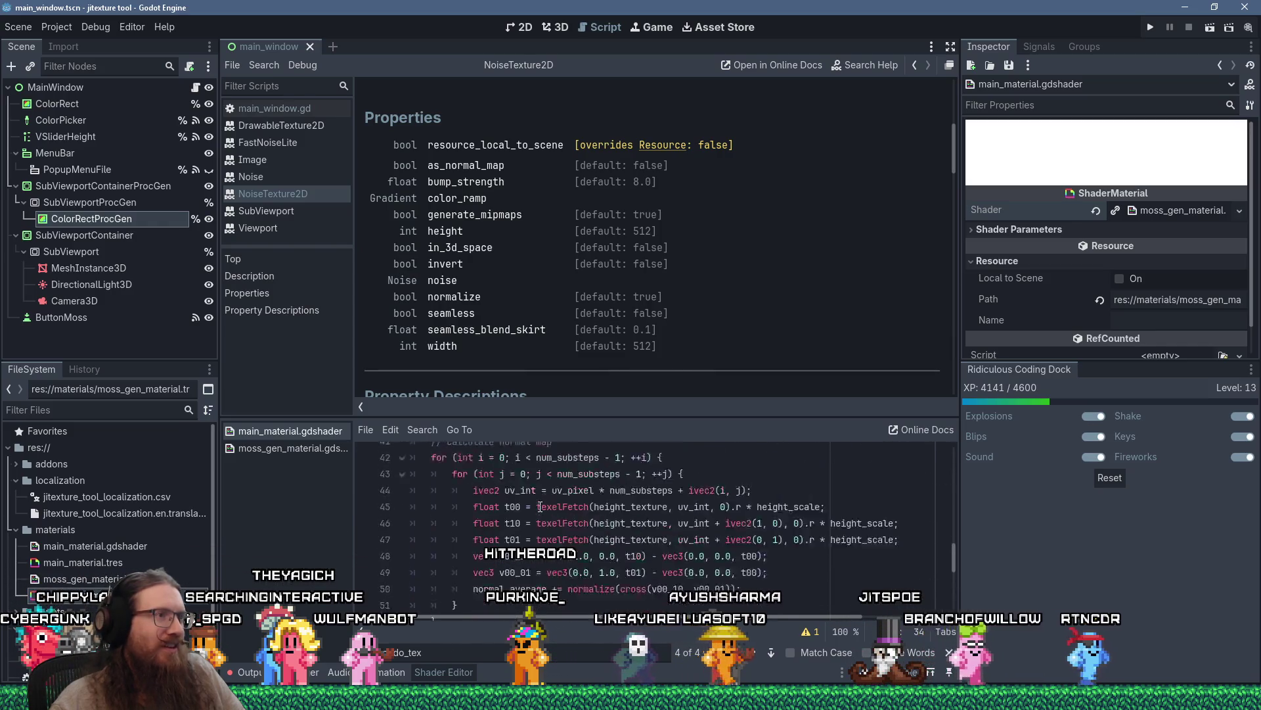
scroll(540, 506, up, 9)
scroll(540, 507, up, 3)
scroll(753, 290, down, 2)
scroll(752, 293, up, 5)
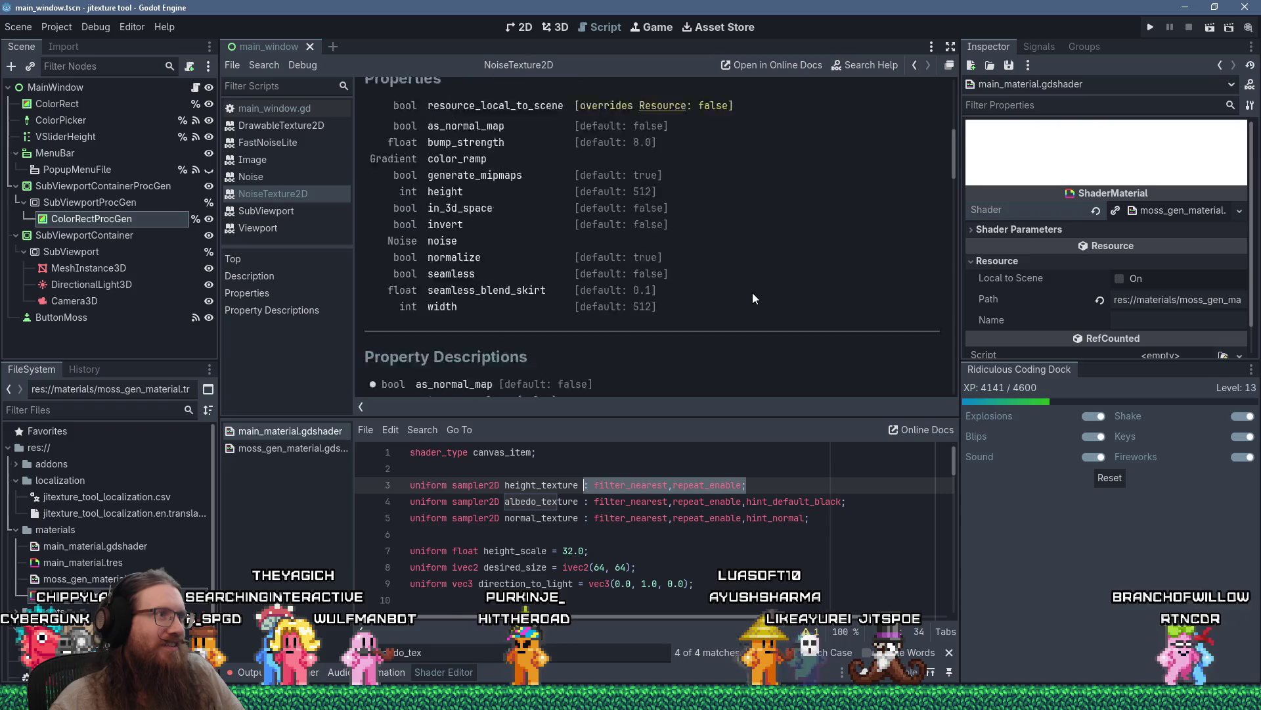
scroll(753, 298, up, 2)
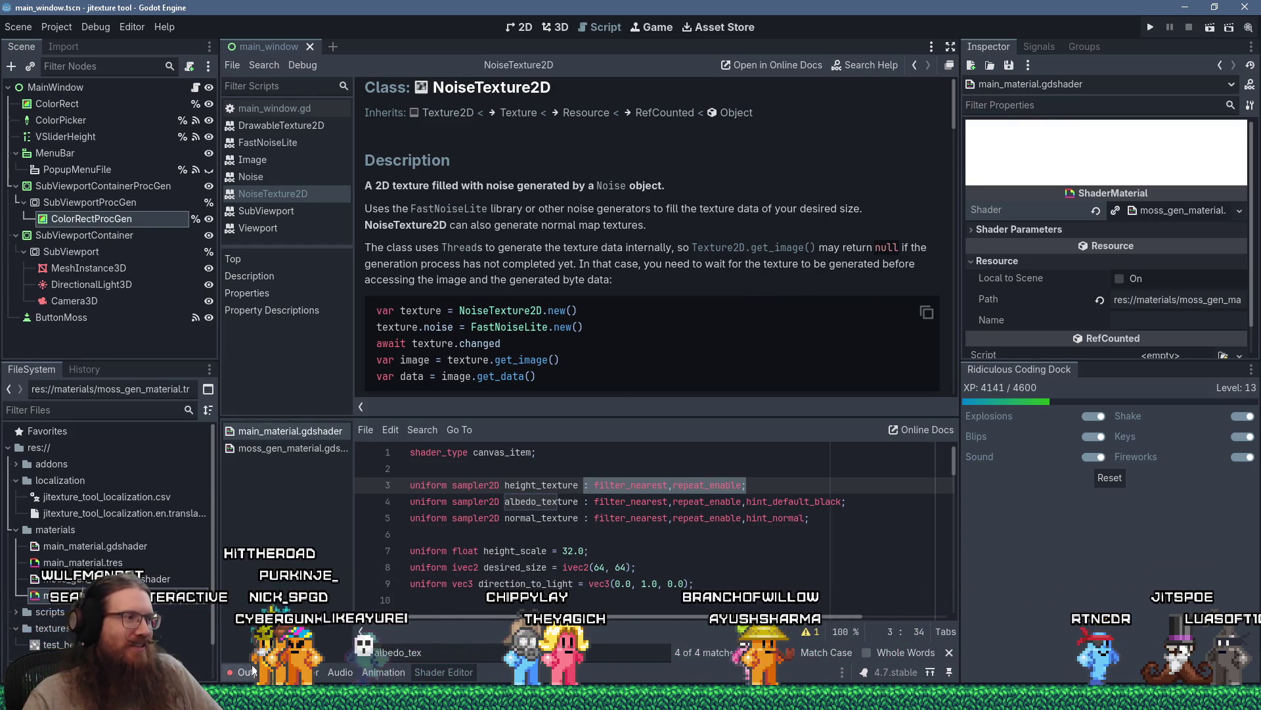
Clear the shader errors from the Output log, resize the panel, and run the project.
key(alt+o)
drag(585, 571, 588, 402)
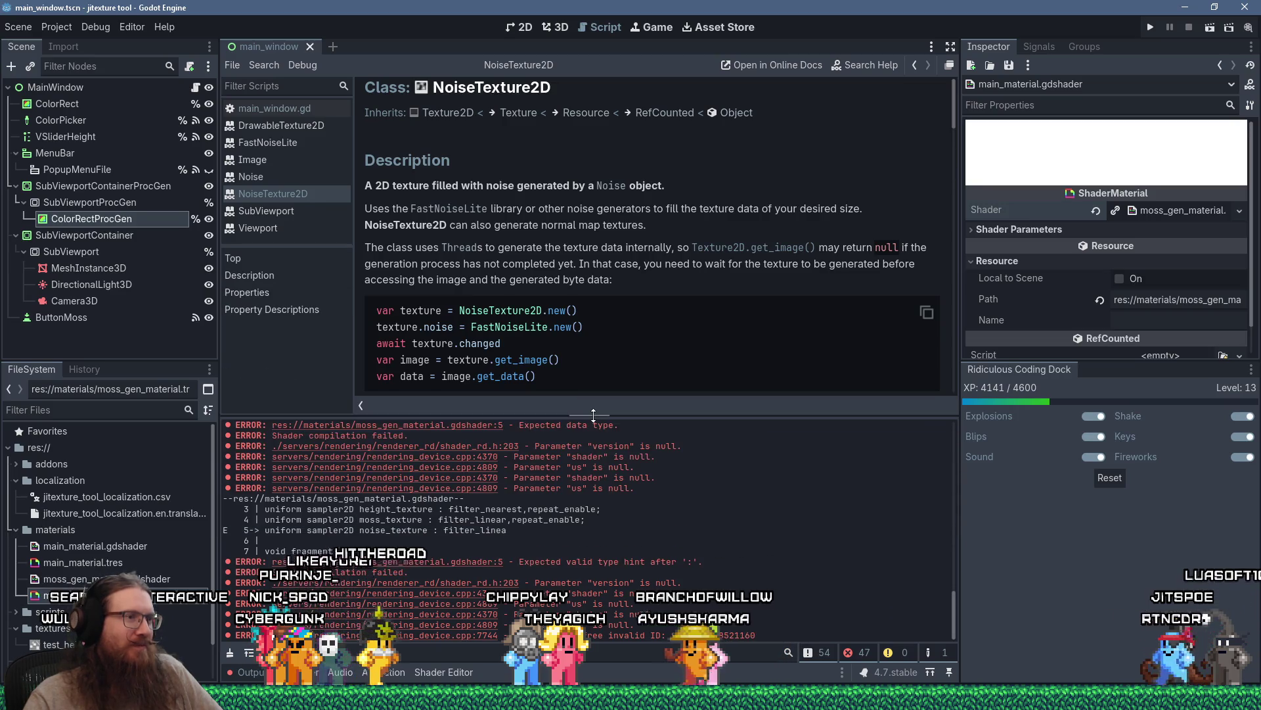
click(230, 652)
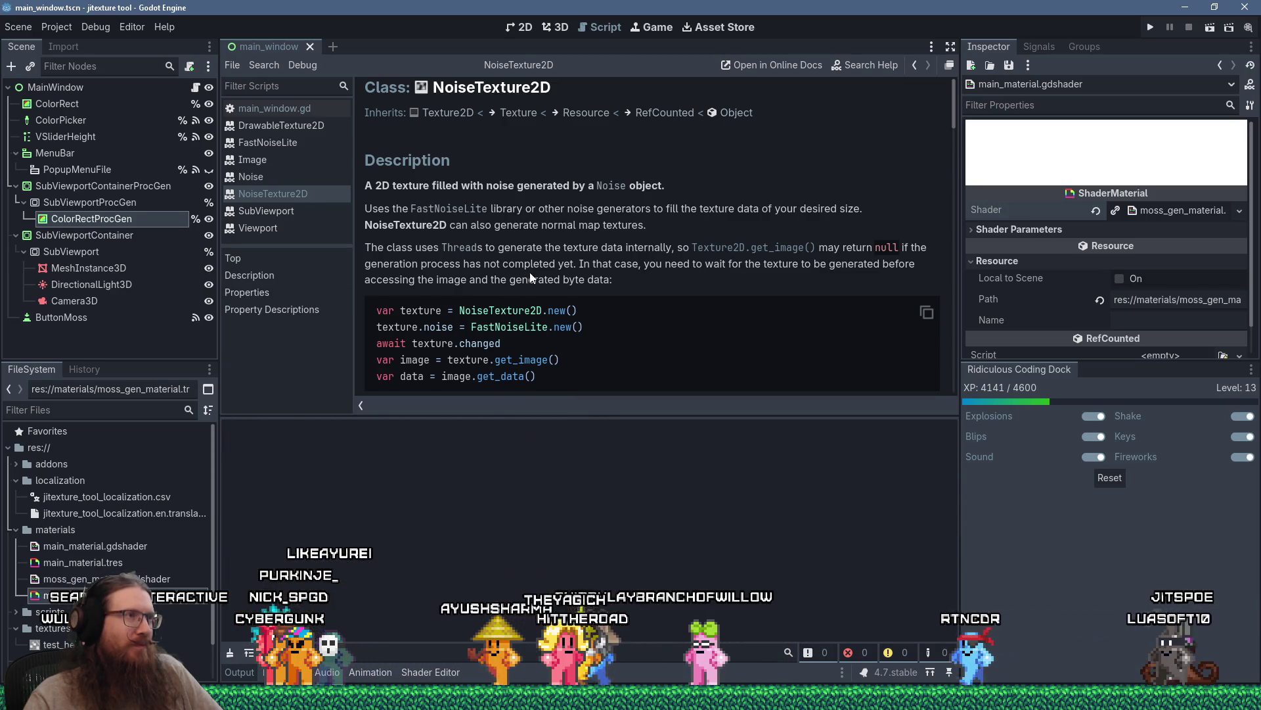
drag(535, 415, 535, 539)
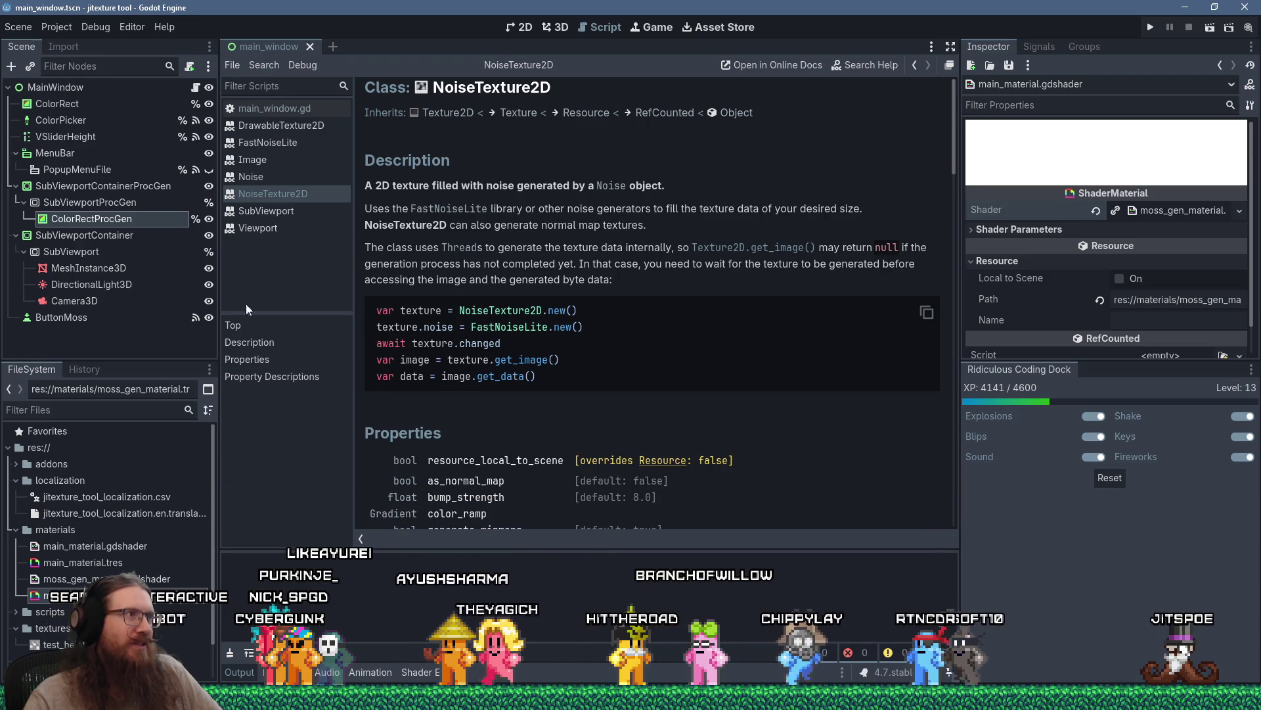
click(276, 109)
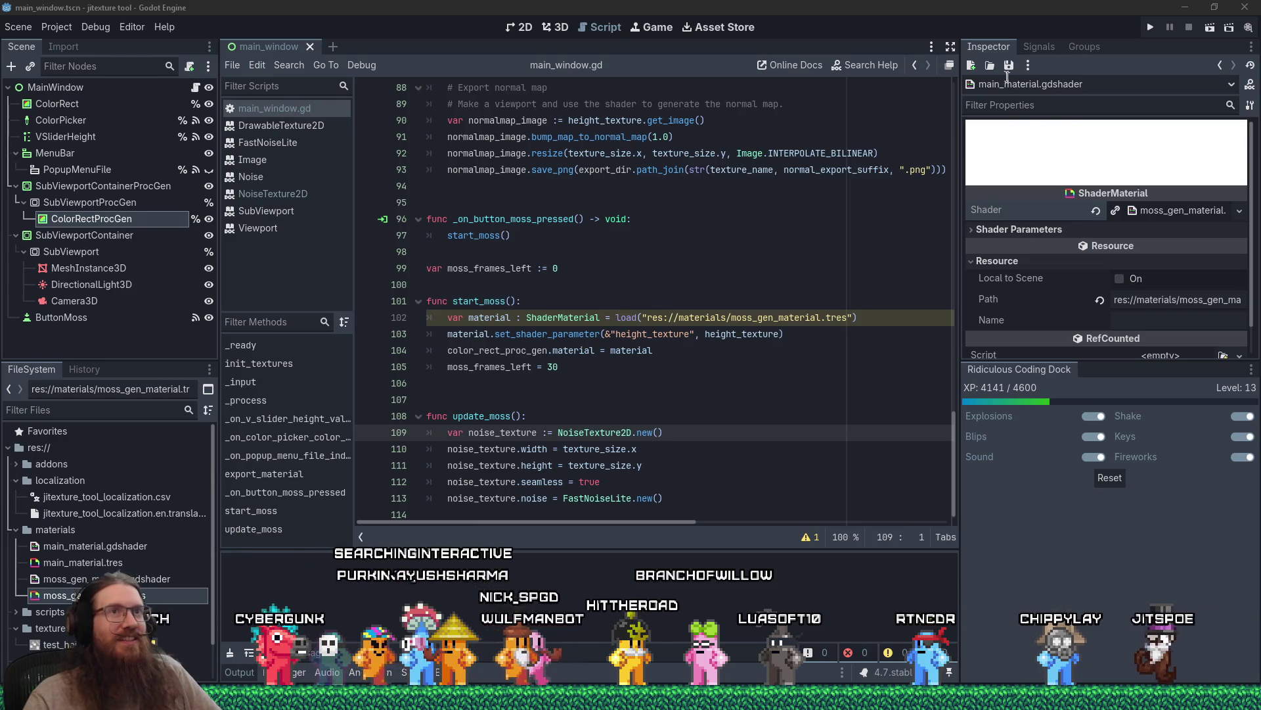
click(1150, 27)
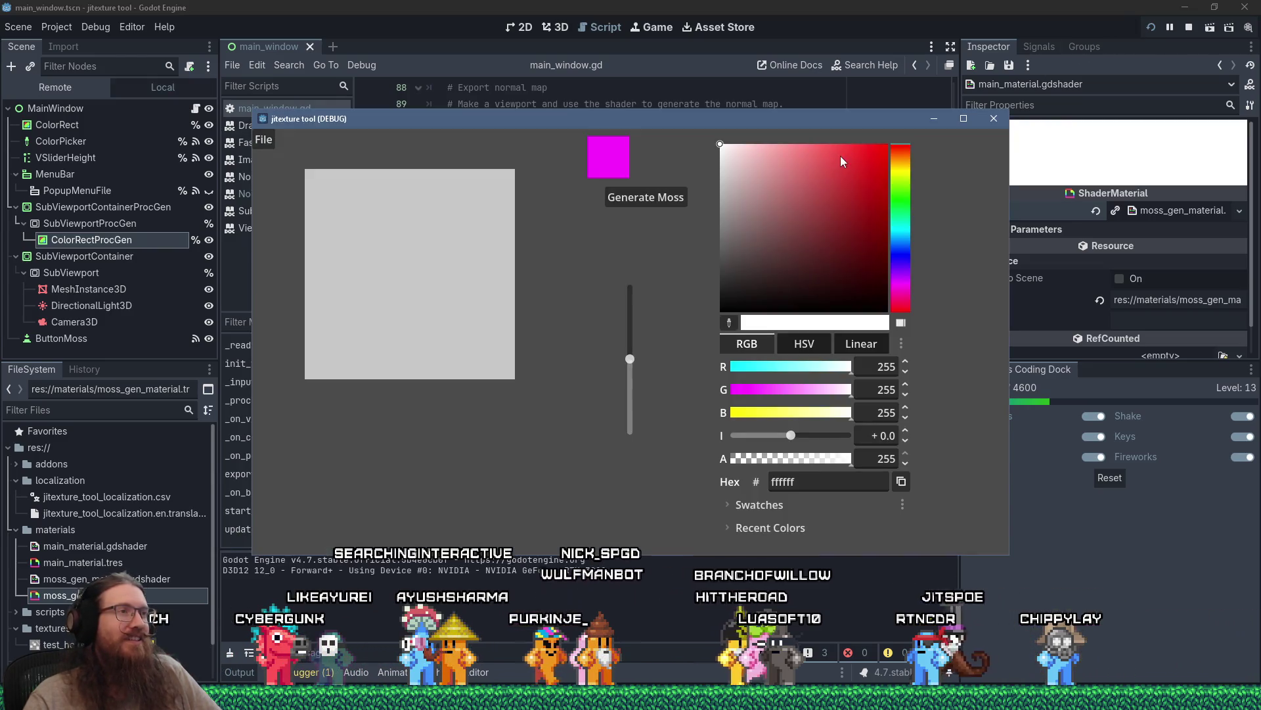
Paint a dark red stroke and a light grey X on the canvas.
drag(779, 237, 824, 245)
mouse_move(381, 257)
mouse_down()
mouse_move(341, 279)
mouse_move(427, 290)
mouse_move(401, 302)
mouse_up()
scroll(632, 335, up, 5)
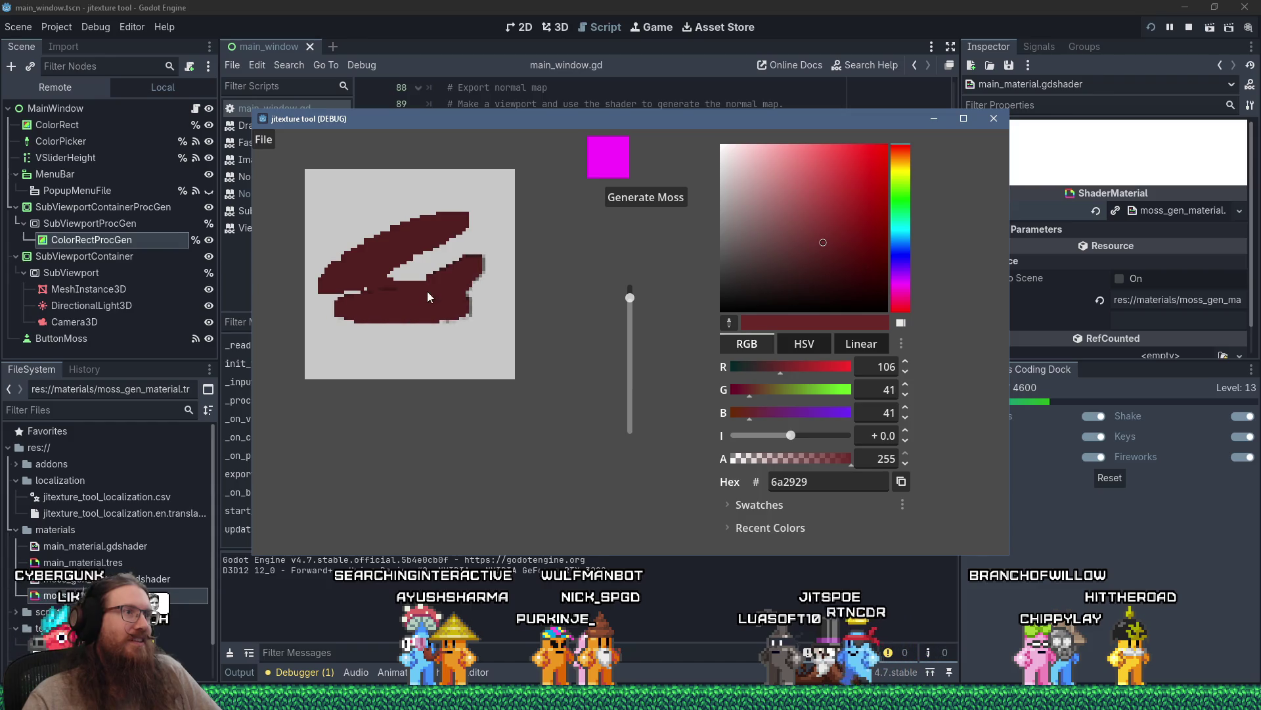
click(721, 174)
drag(329, 185, 479, 281)
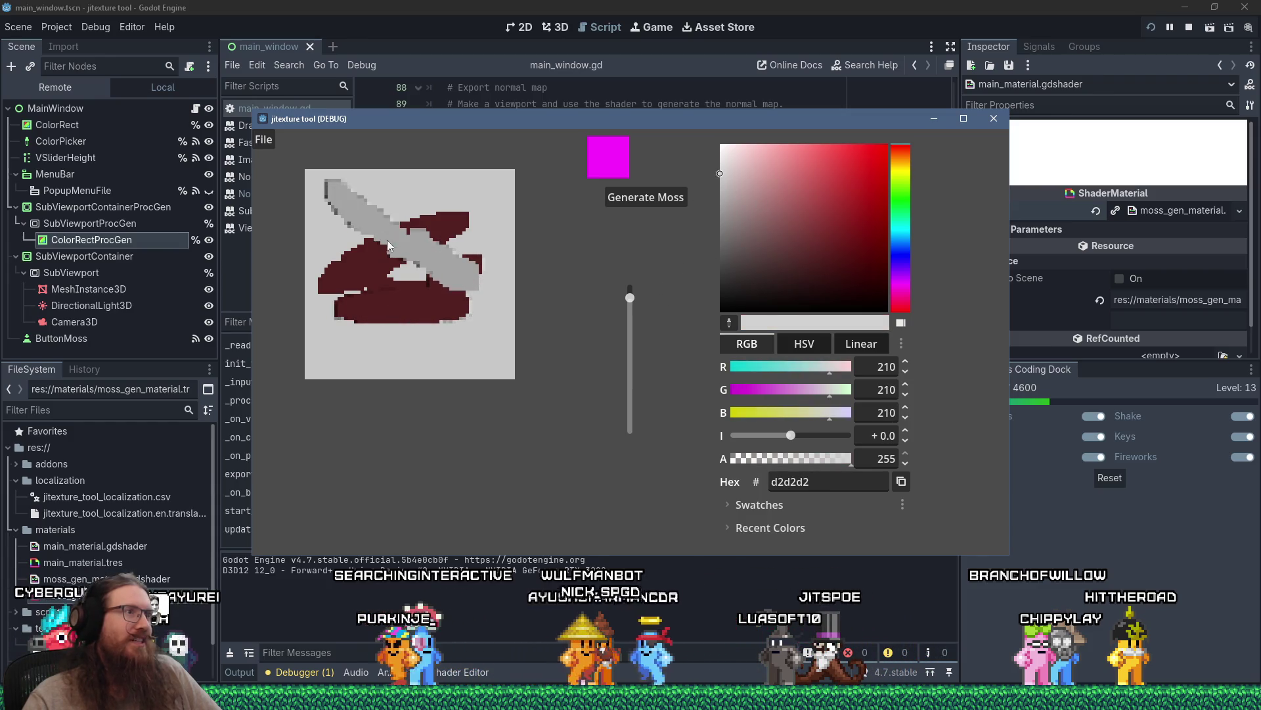
drag(419, 210, 327, 270)
Lower the height value, paint a curved grey stroke along the bottom, and pick brighter red.
scroll(629, 323, up, 1)
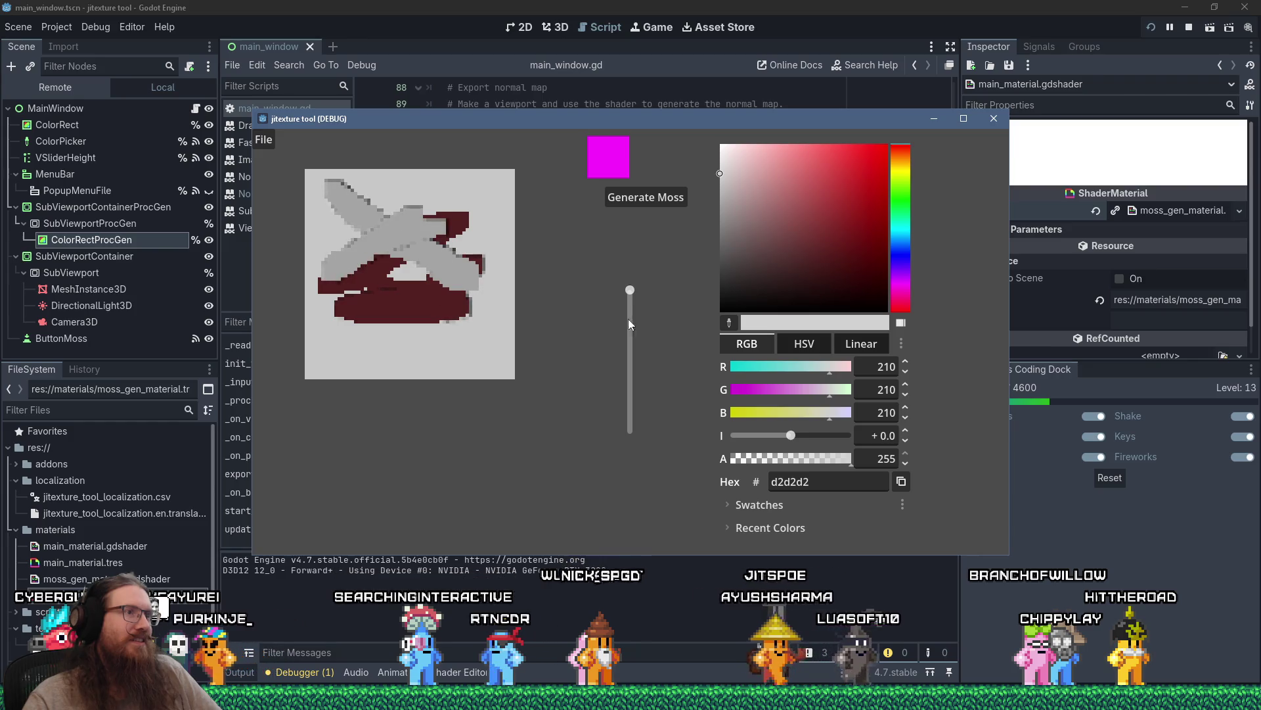
click(630, 402)
mouse_move(316, 329)
mouse_down()
mouse_move(451, 348)
mouse_move(481, 321)
mouse_move(514, 371)
mouse_up()
click(862, 211)
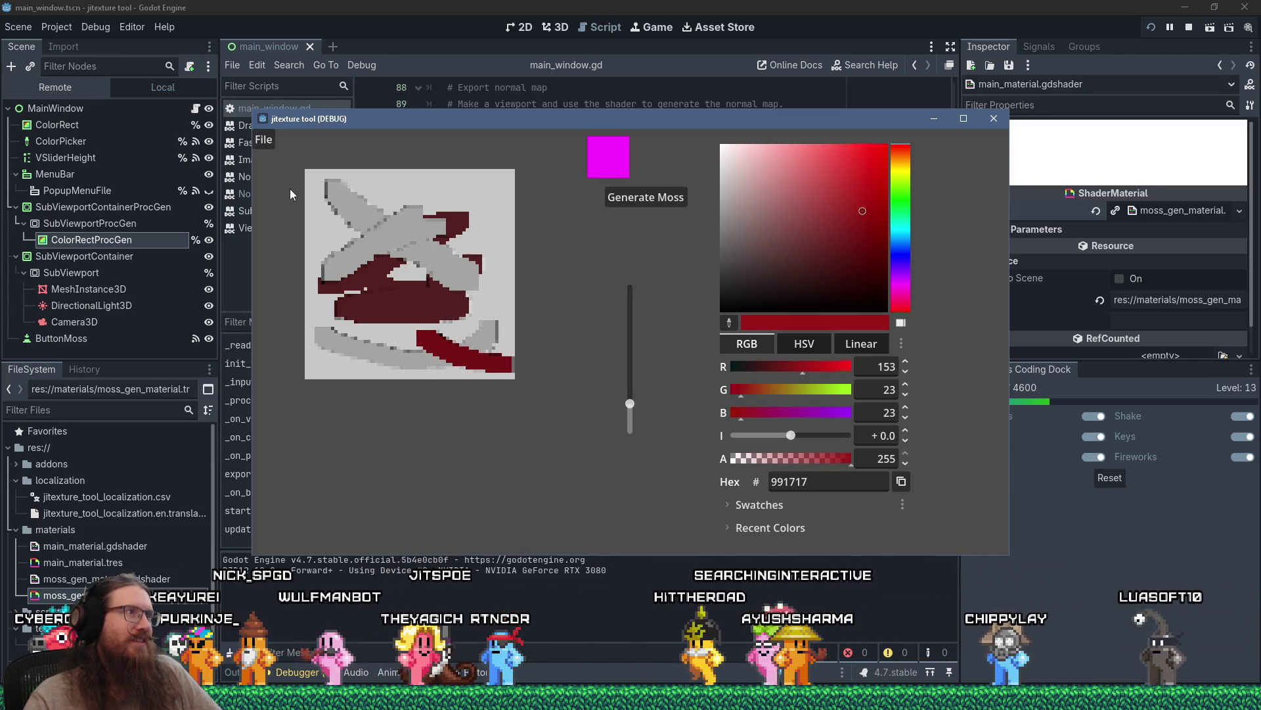
right_click(156, 696)
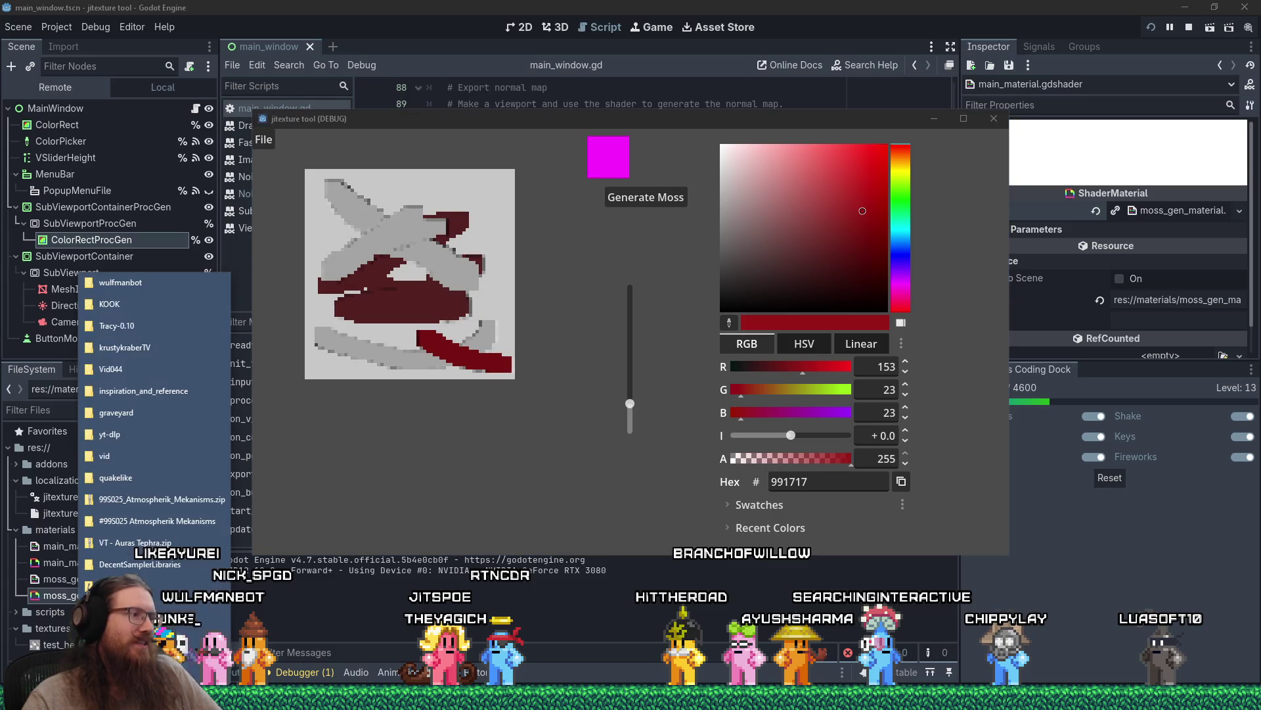
click(335, 495)
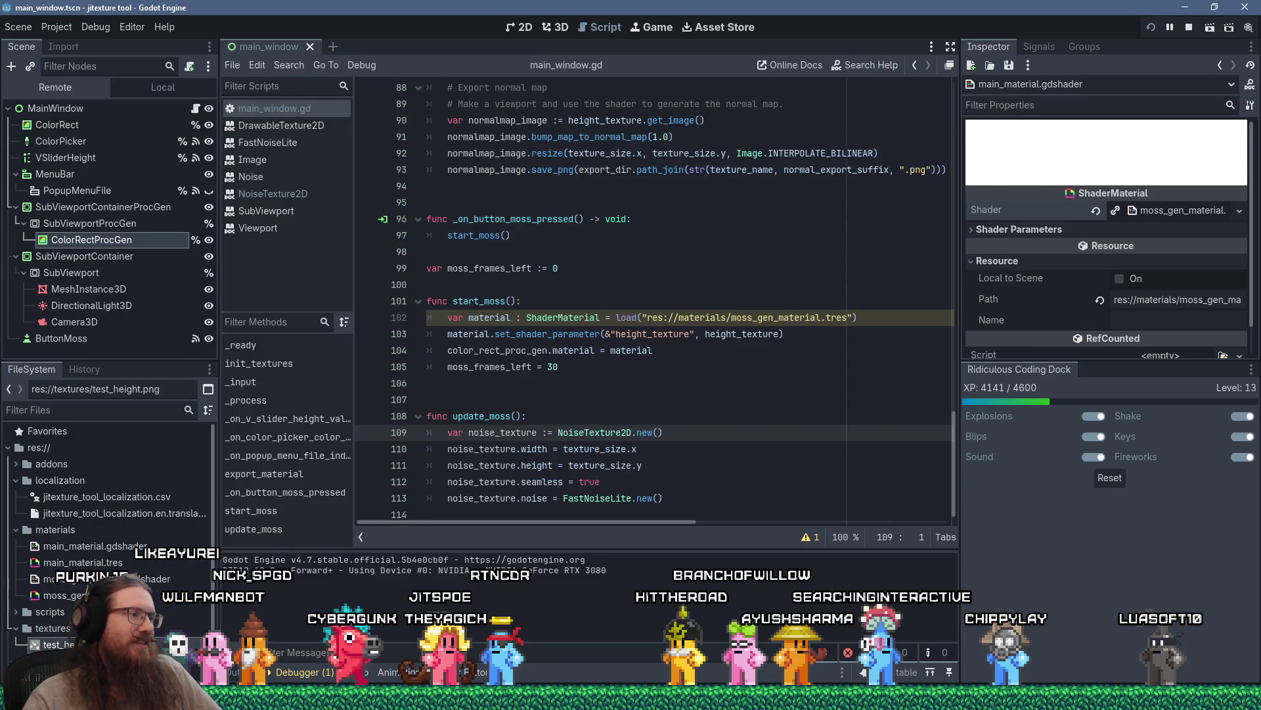
Open the test_export folder and view the exported colour and height PNGs.
right_click(156, 697)
click(145, 283)
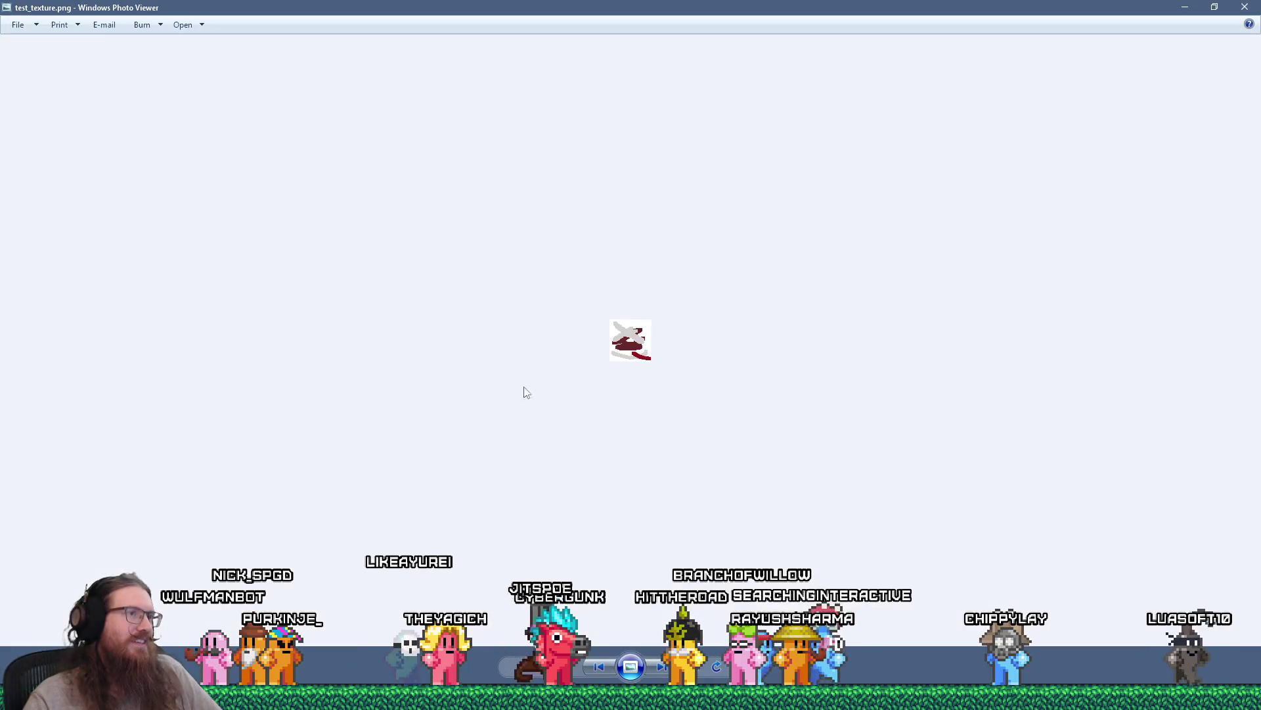
key(Escape)
double_click(269, 354)
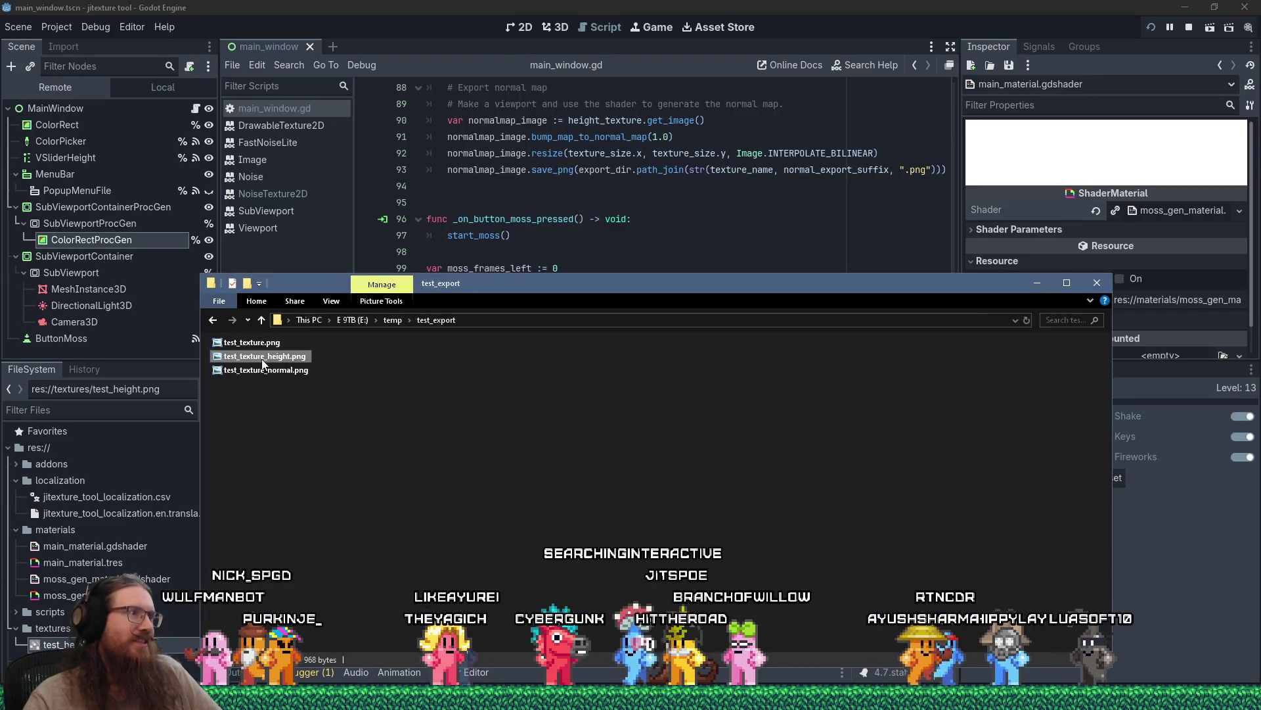
key(Escape)
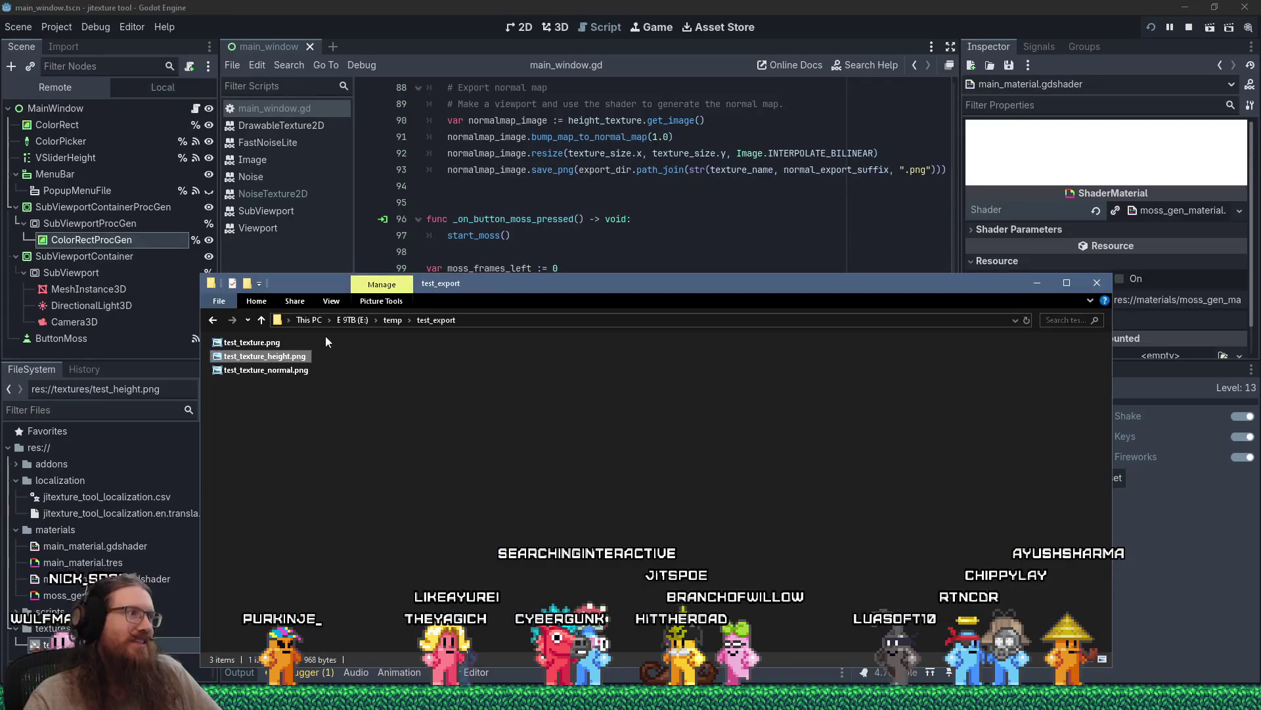
Inspect test_texture_normal.png, then close the viewer and return to Godot.
key(Return)
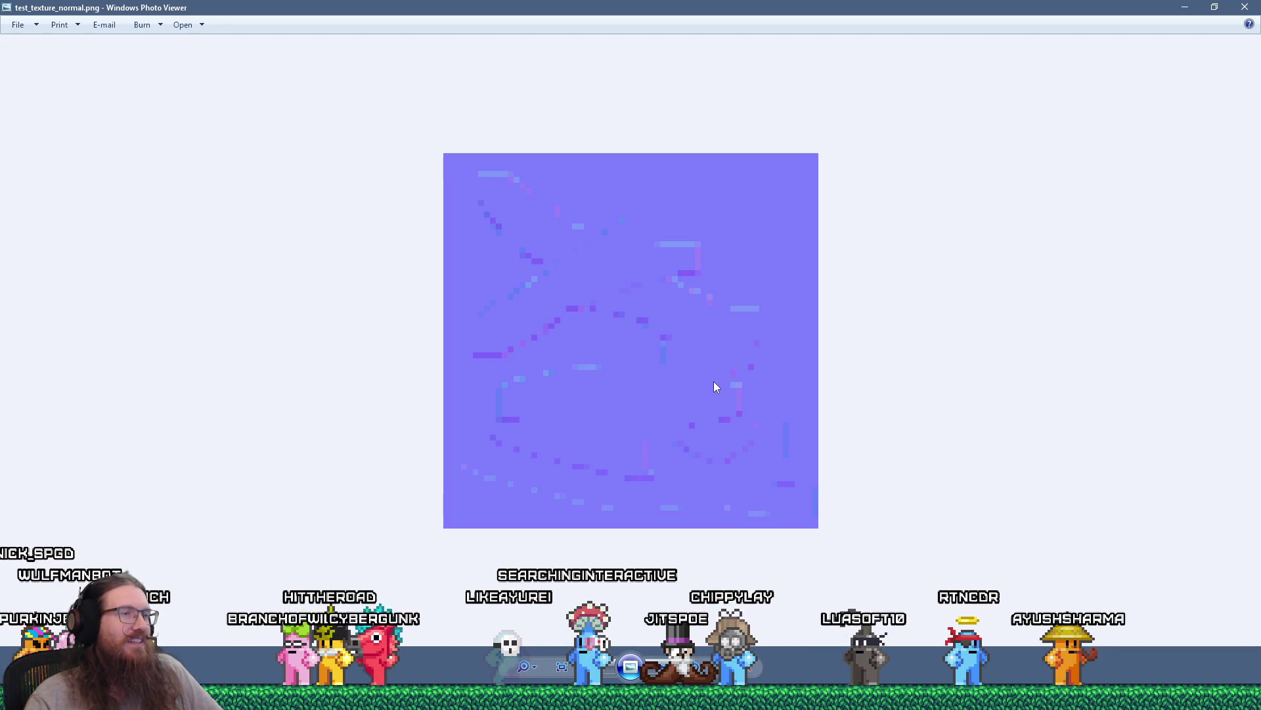
scroll(715, 387, down, 5)
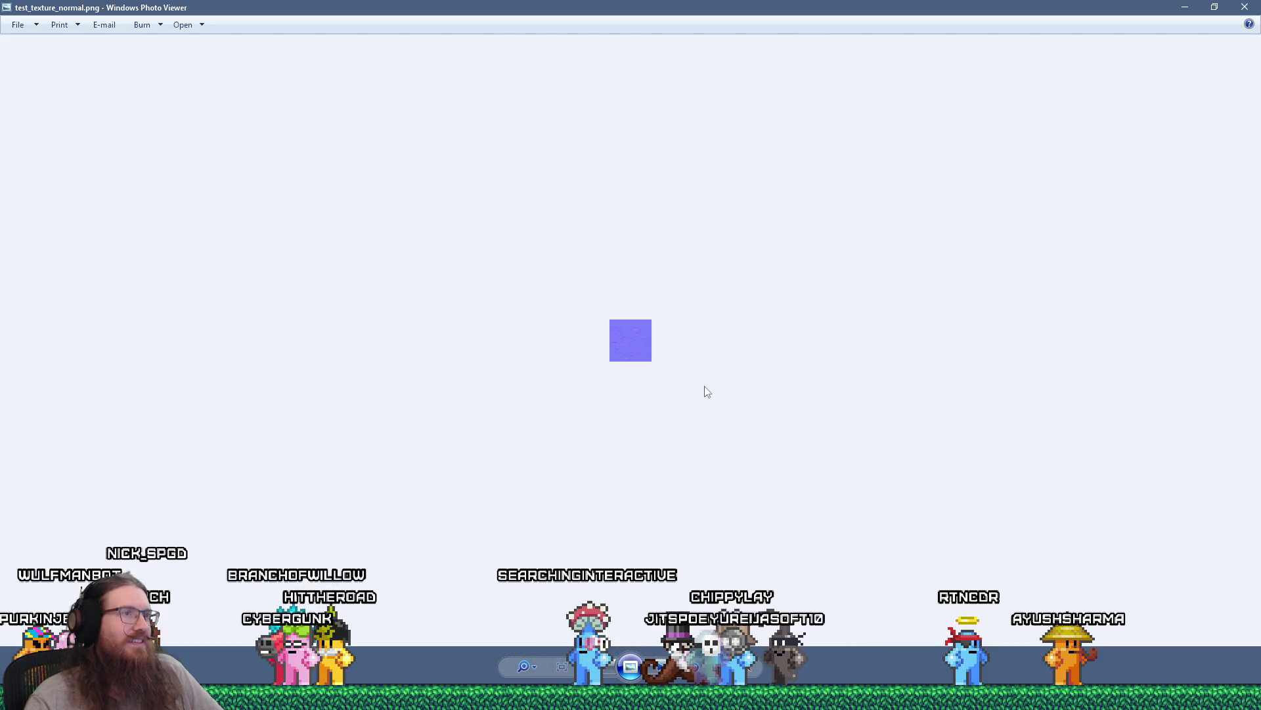
scroll(625, 354, up, 7)
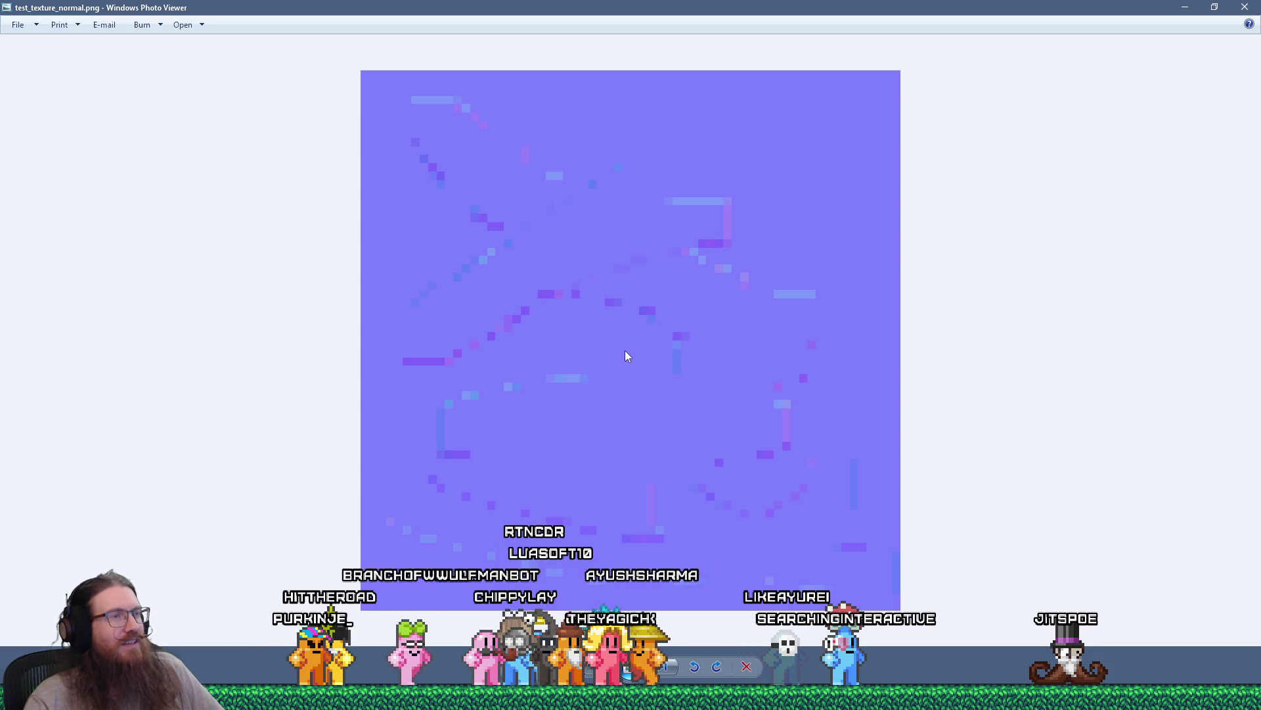
scroll(626, 351, down, 5)
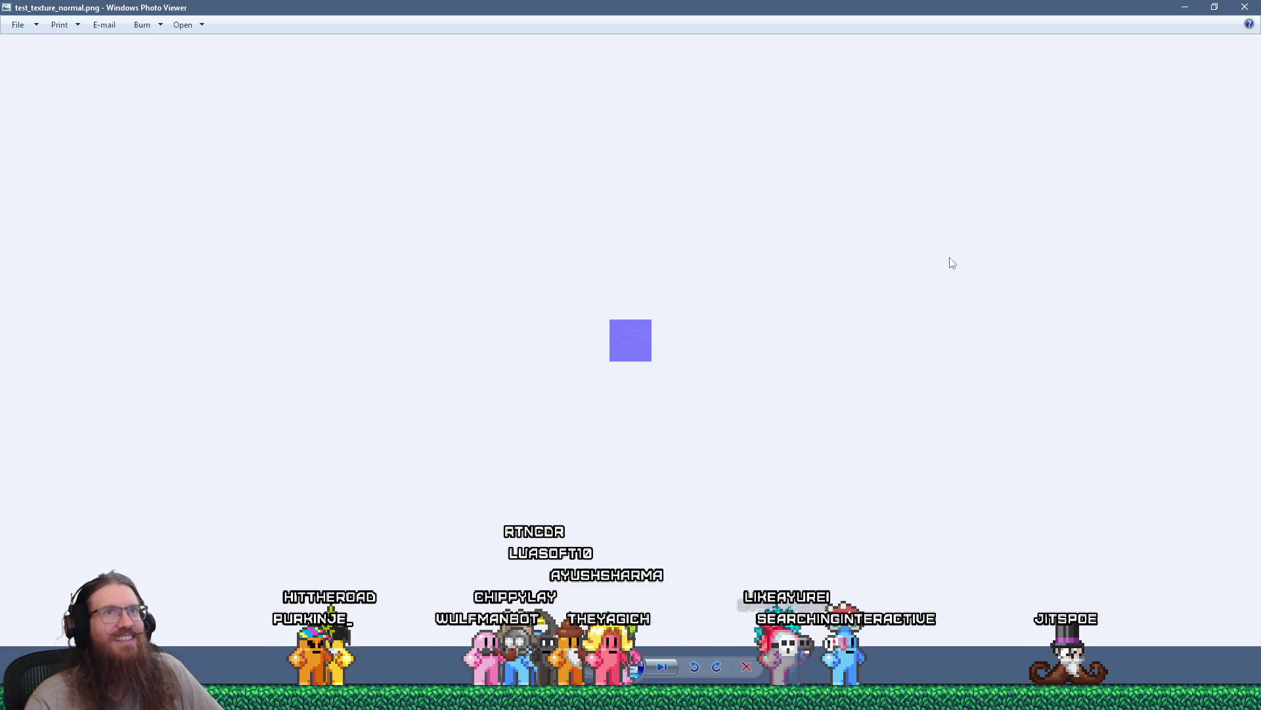
key(alt+F4)
click(566, 13)
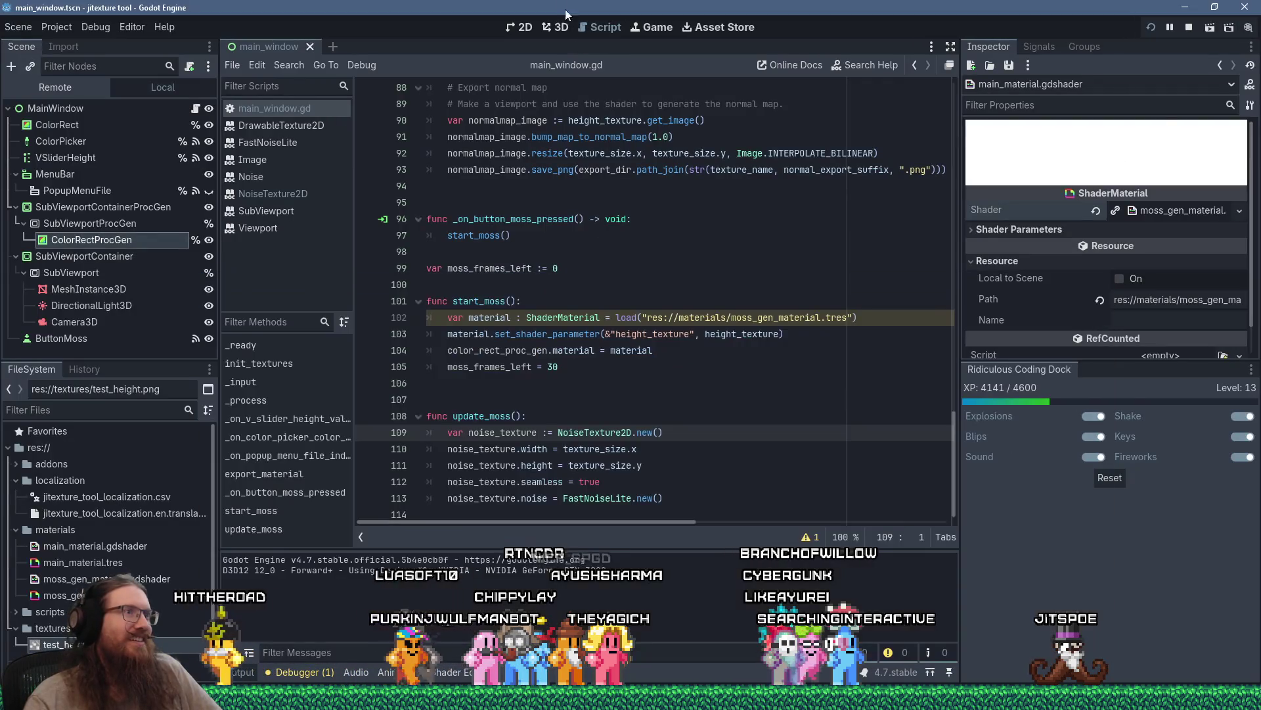
click(648, 400)
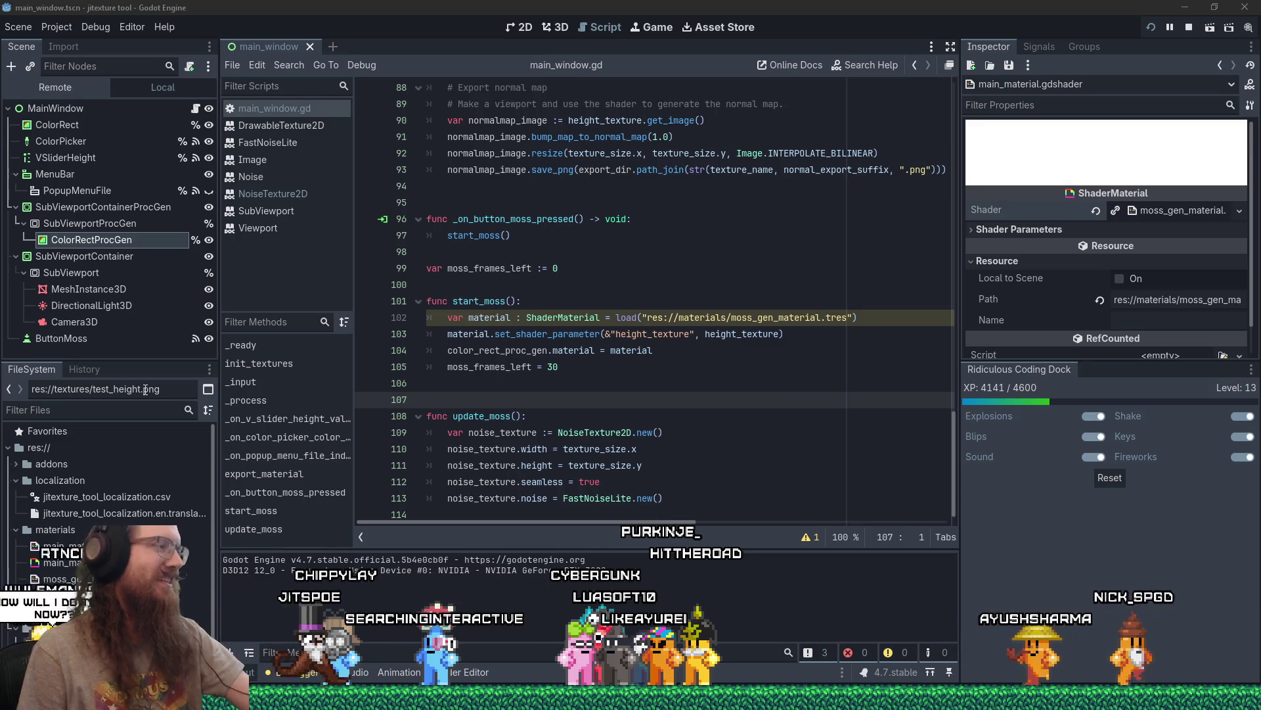
mouse_move(631, 698)
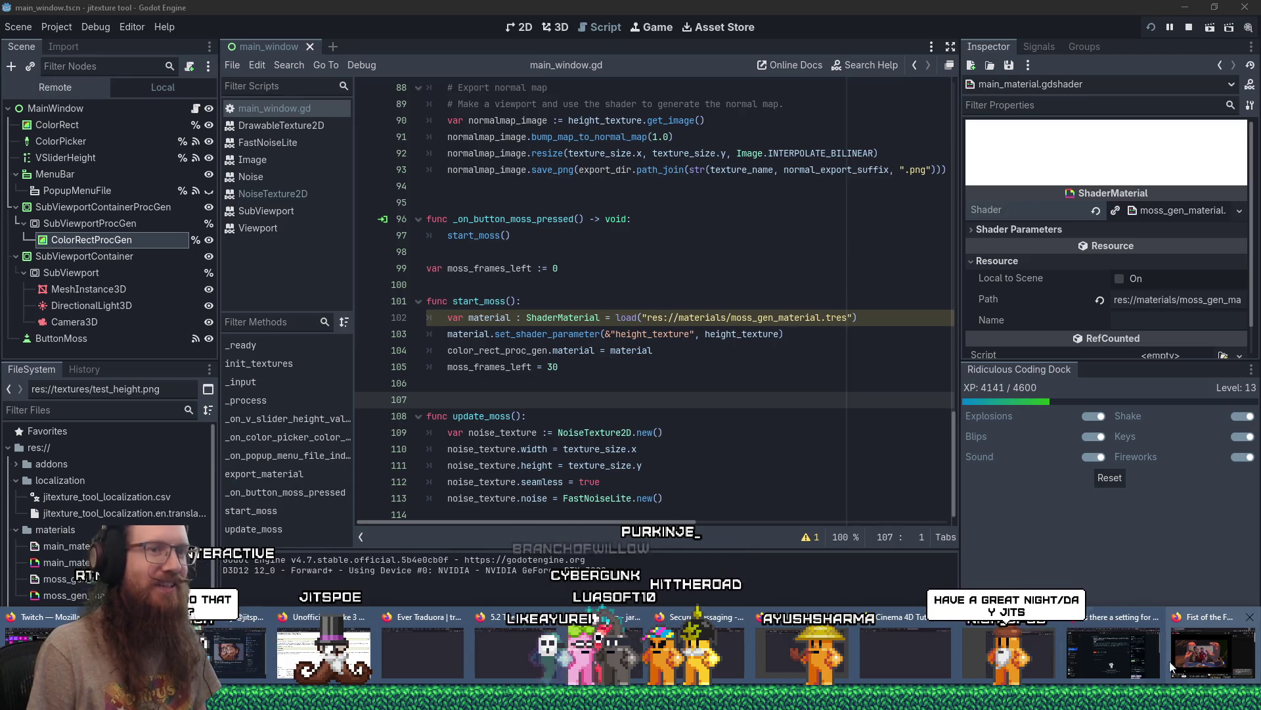
Load twitch.tv in a new Firefox tab and open the Software and Game Development category.
click(1116, 661)
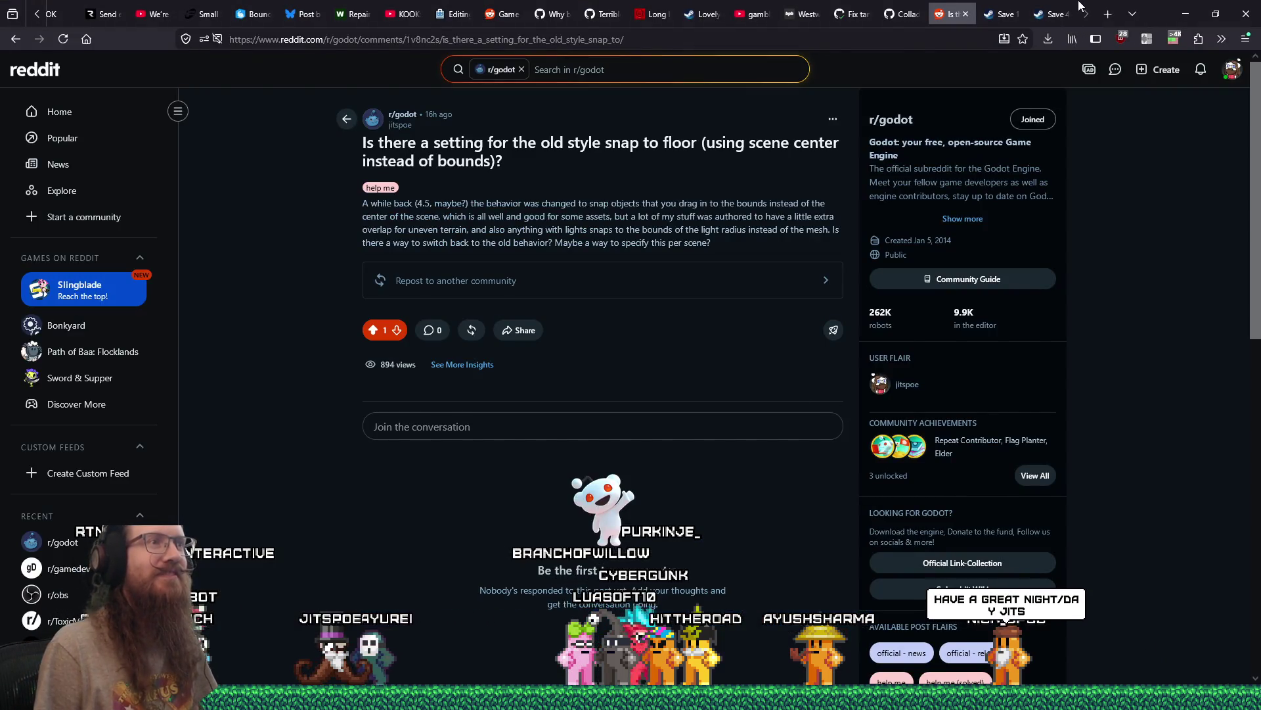
click(1108, 14)
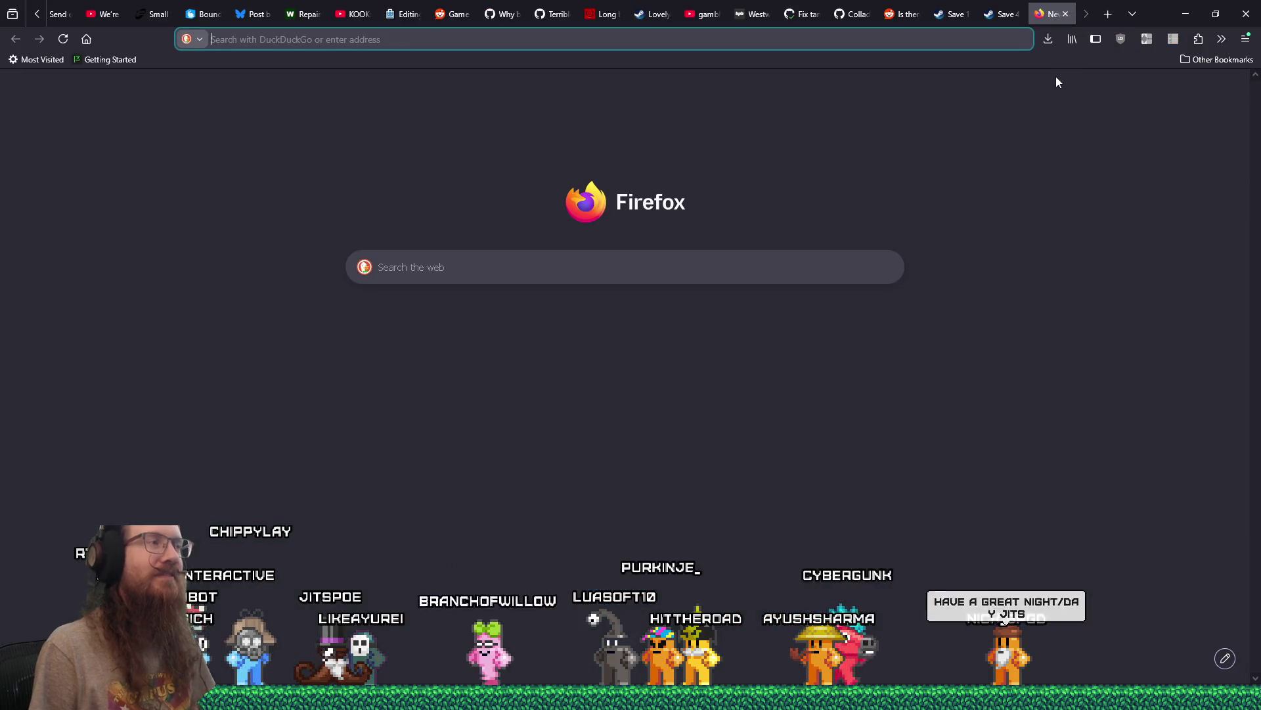
text(twitch.tv/)
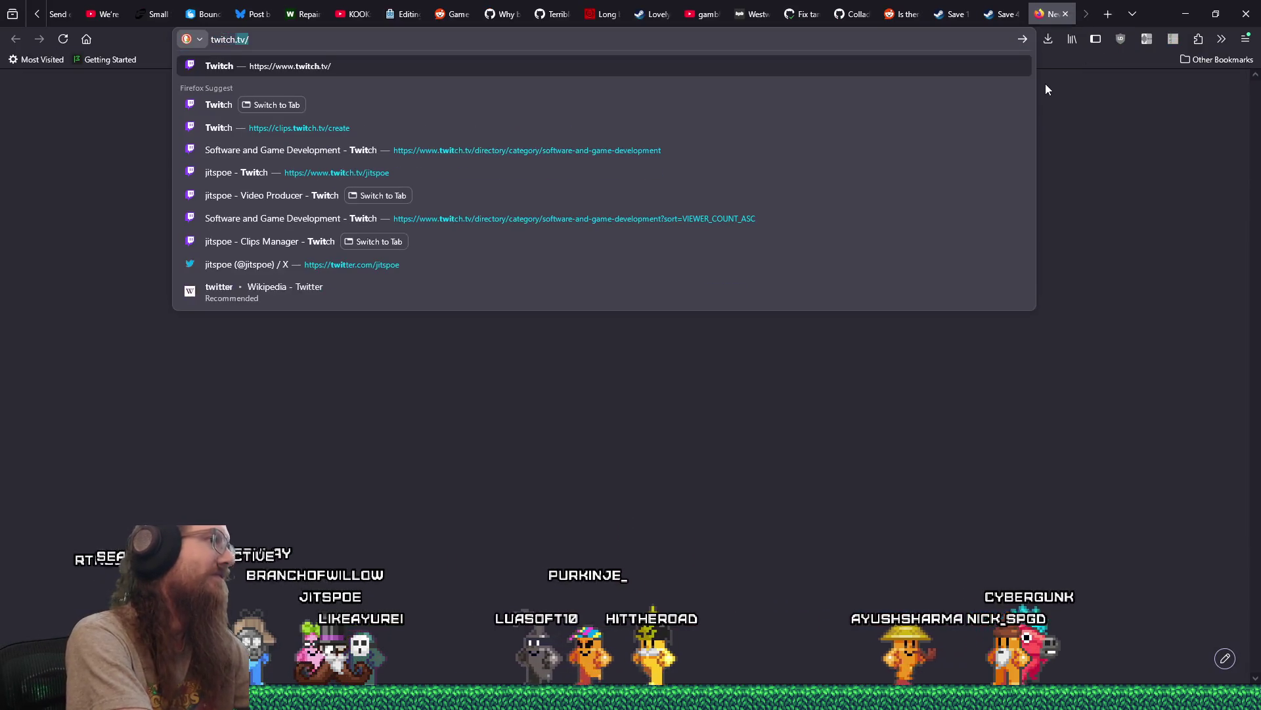
key(Return)
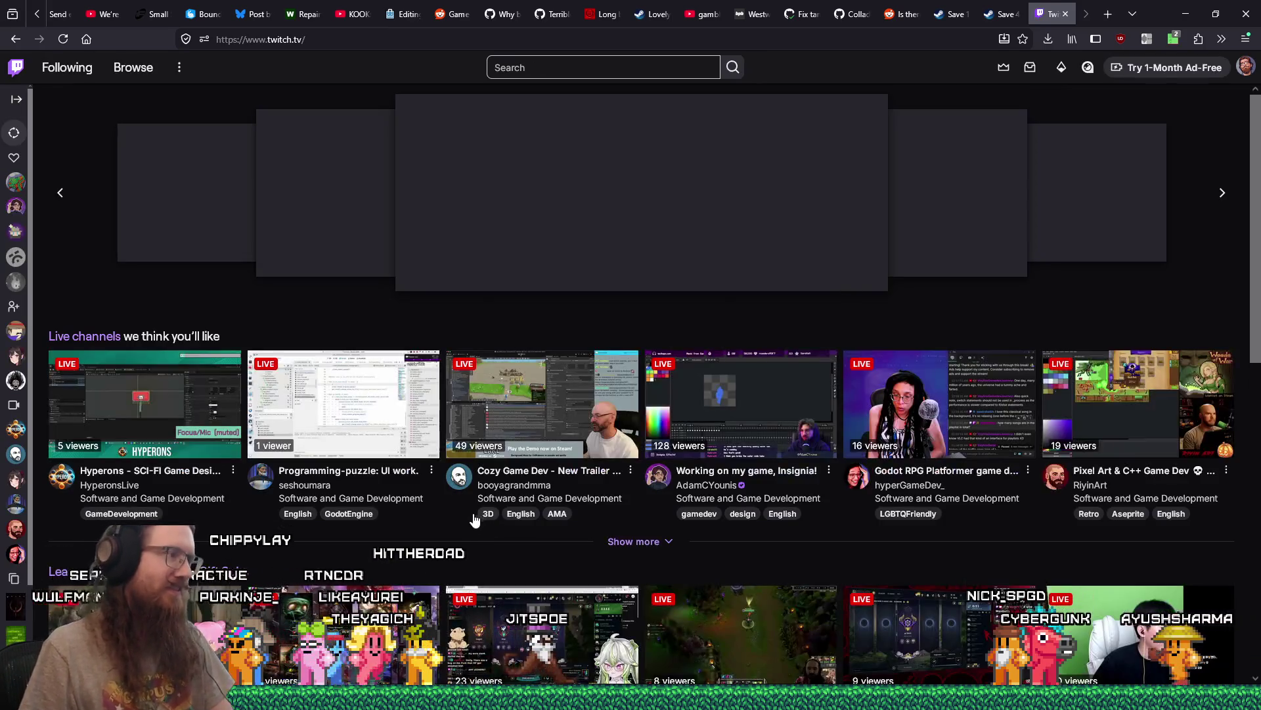
scroll(102, 474, down, 5)
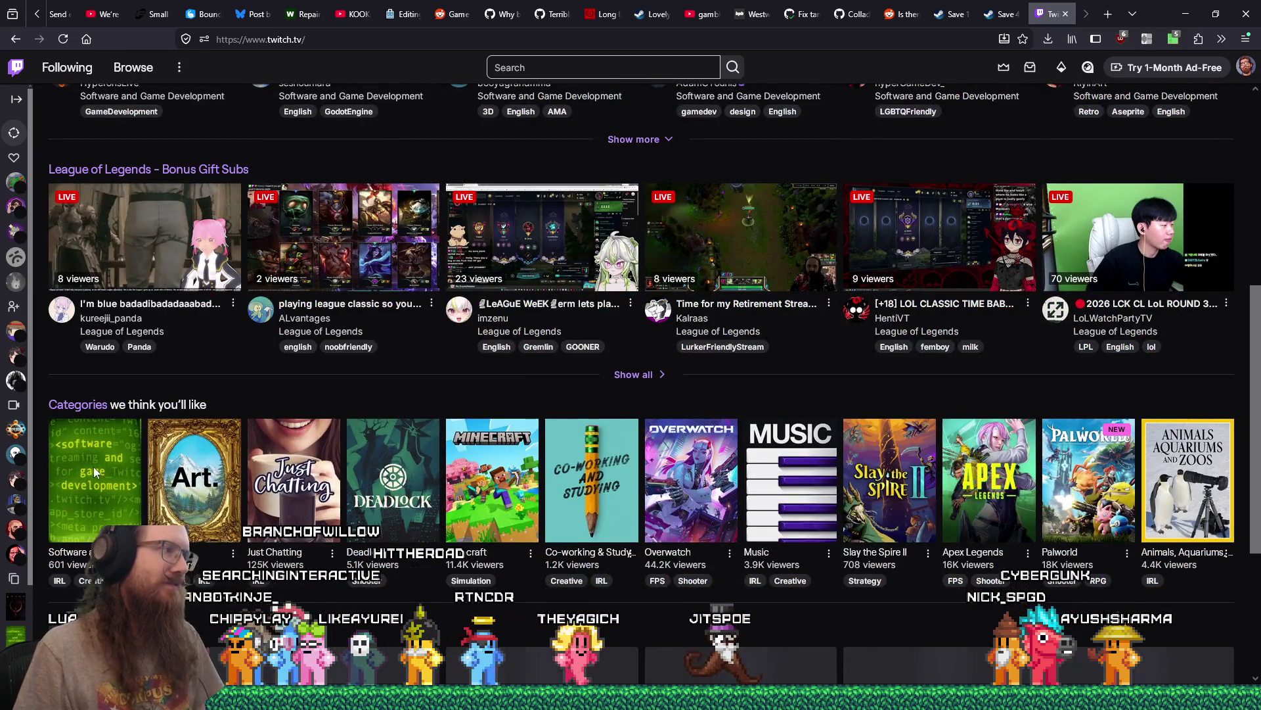
click(94, 472)
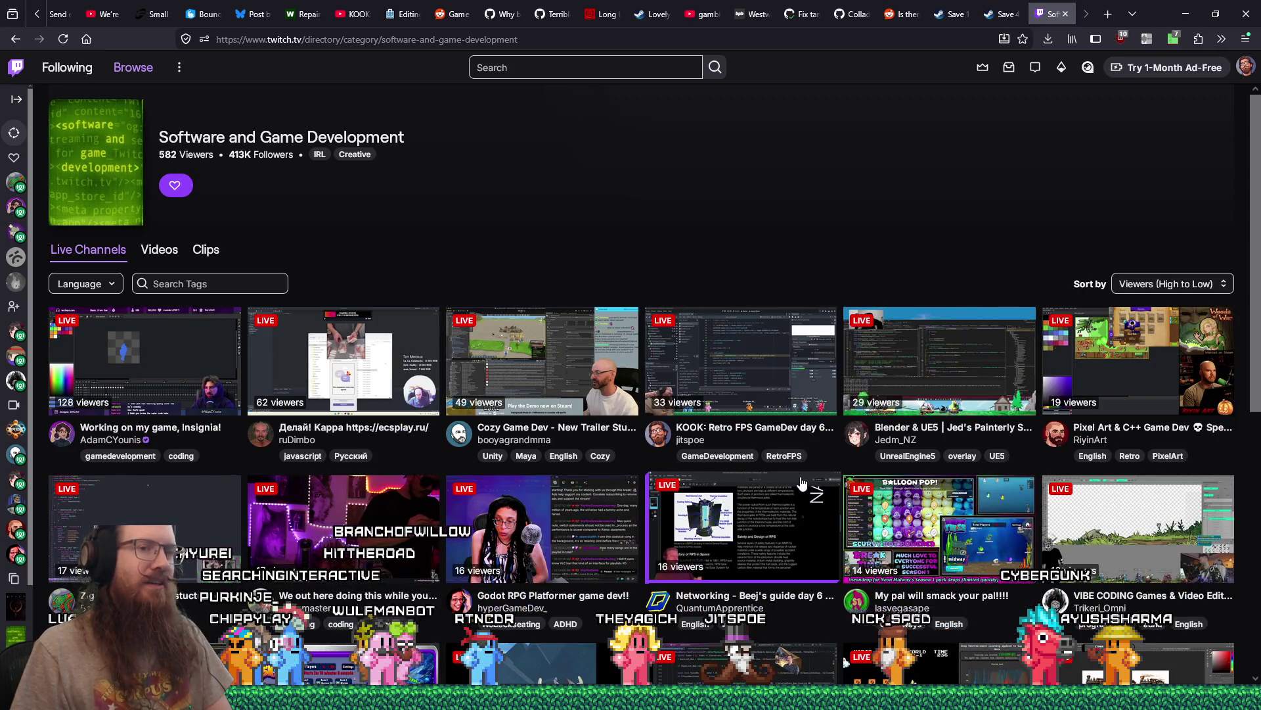
Open the Godot RPG Platformer stream in a new tab and copy its channel name from the URL.
scroll(801, 484, down, 4)
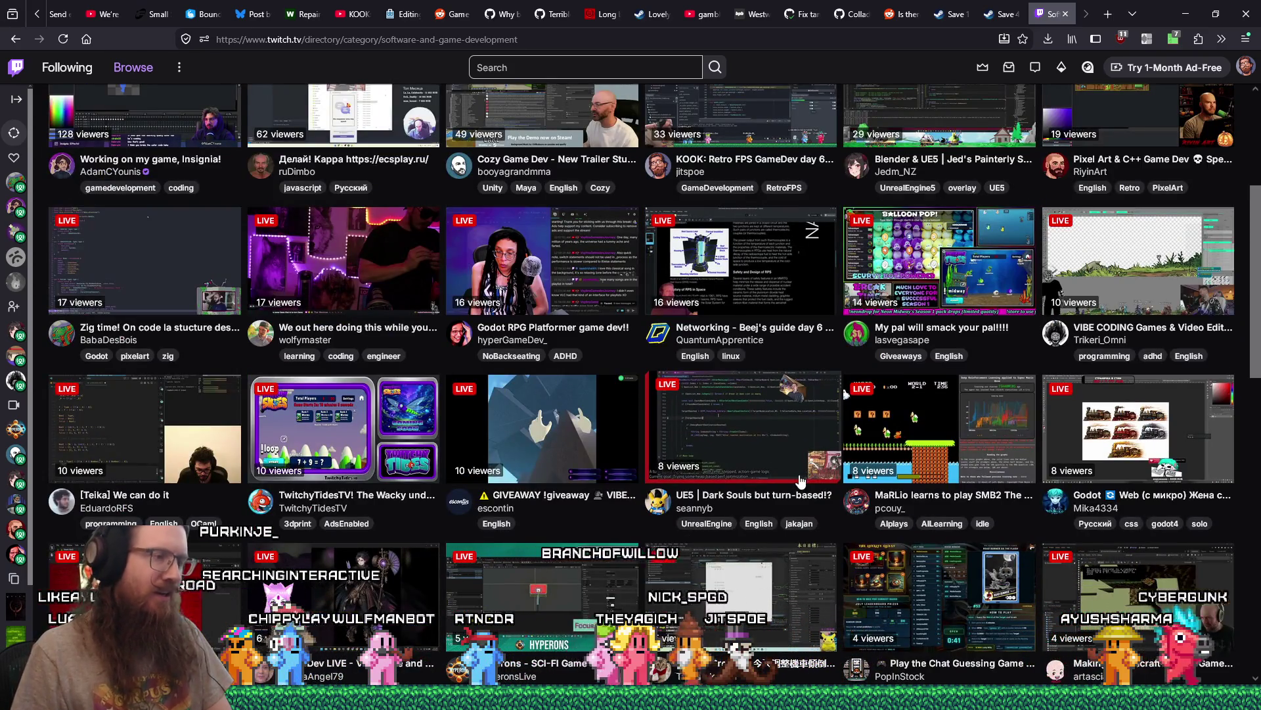
scroll(800, 482, down, 7)
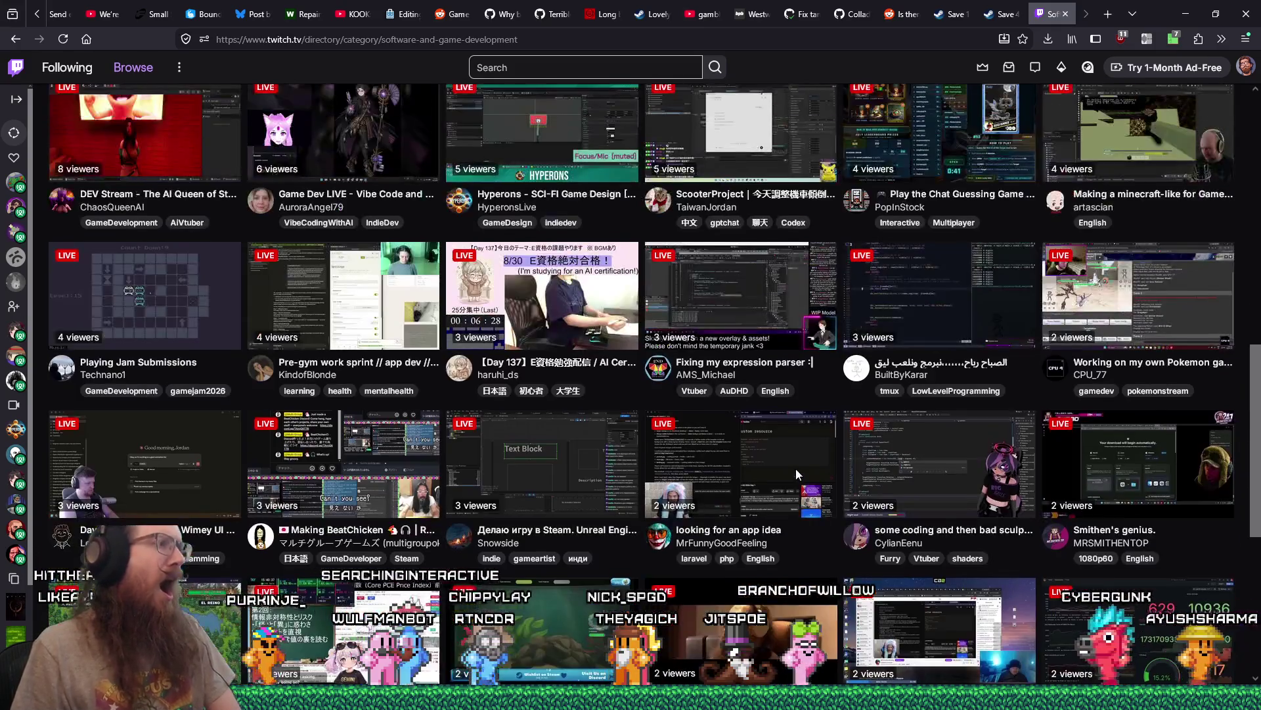
scroll(796, 474, up, 10)
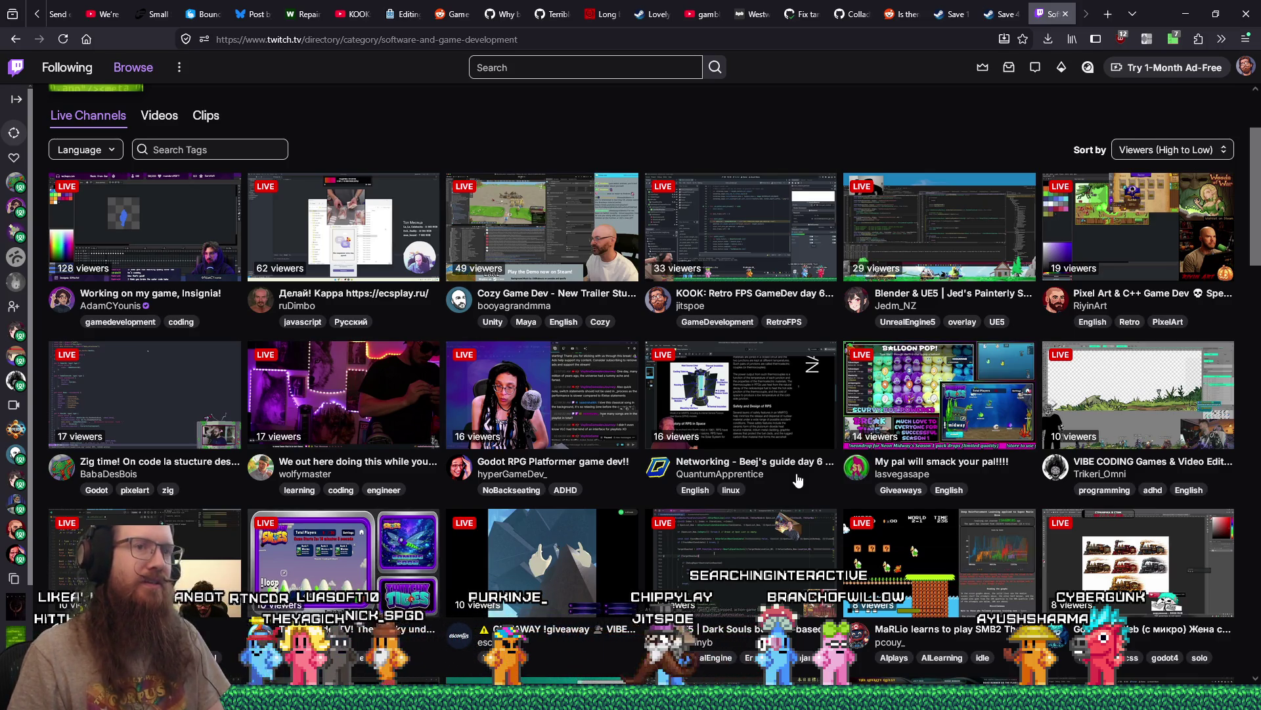
scroll(798, 480, down, 1)
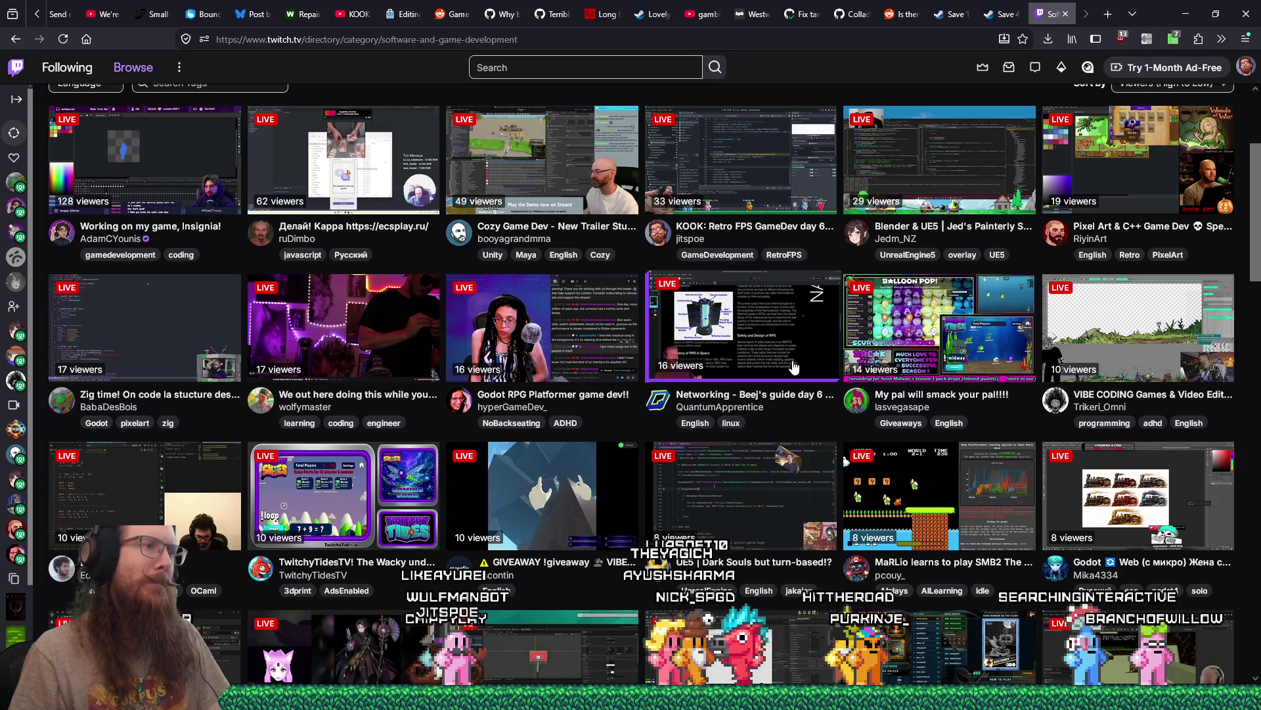
middle_click(545, 329)
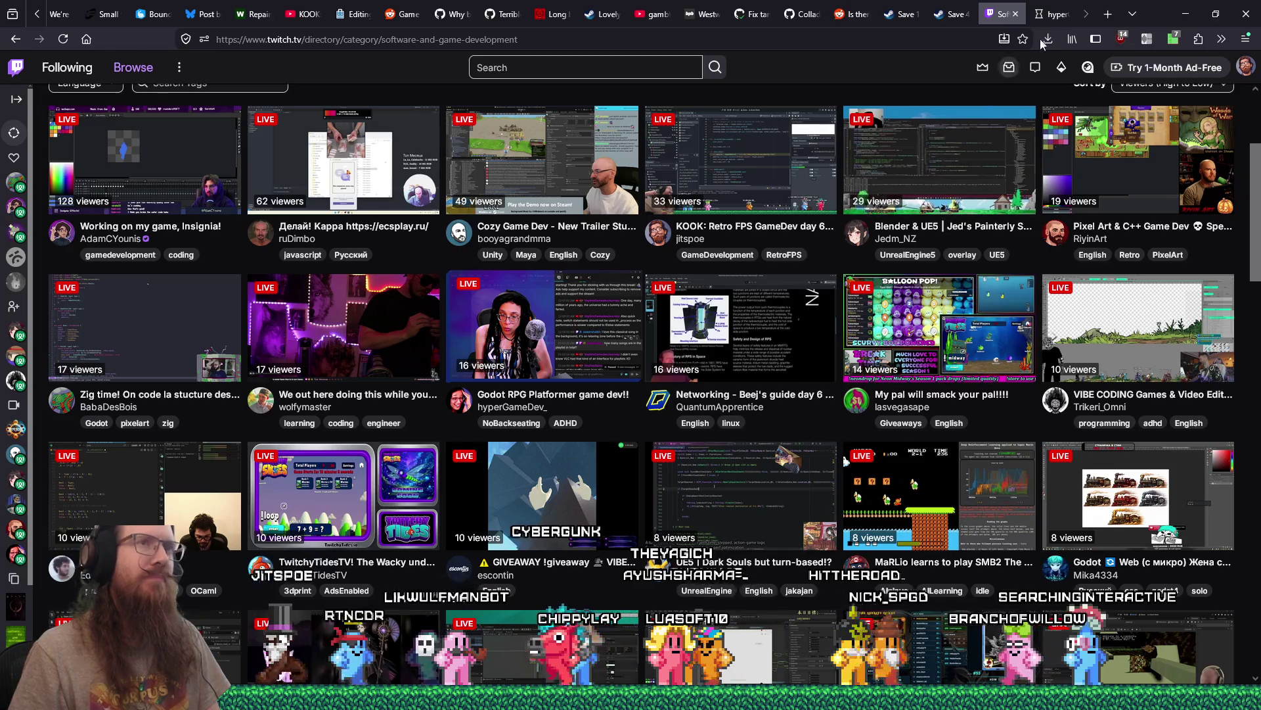
click(1050, 14)
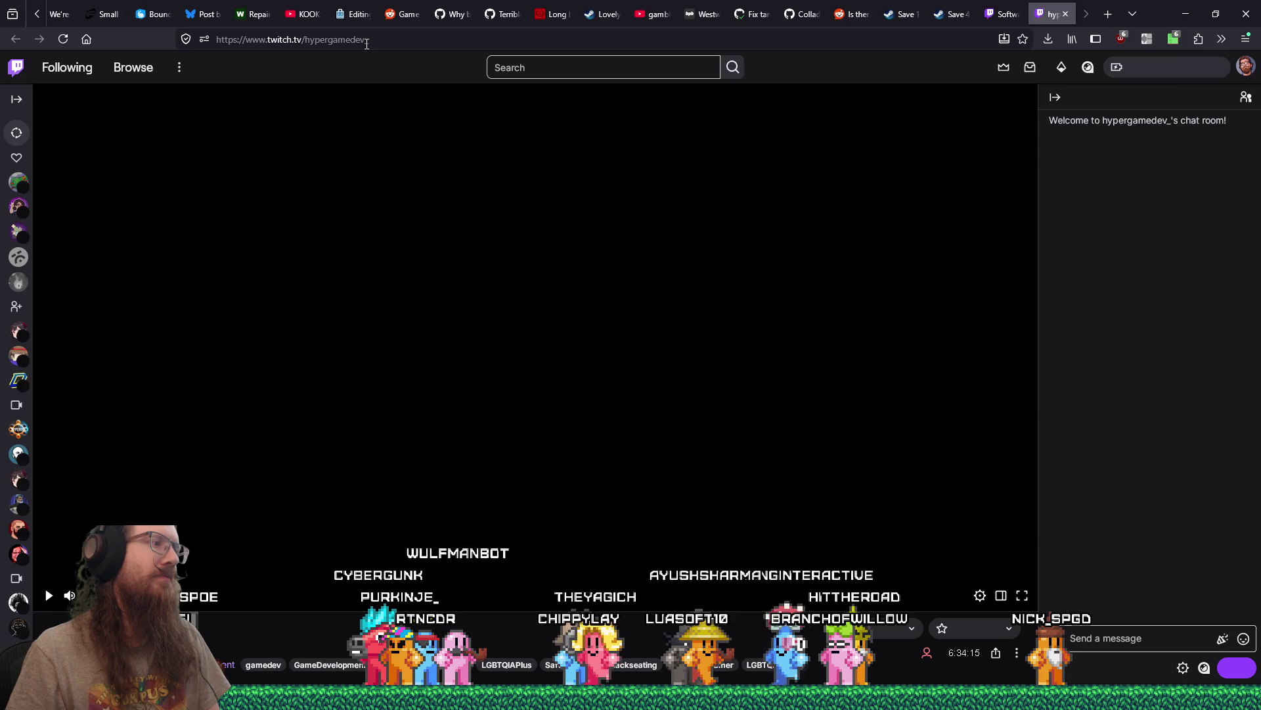
double_click(366, 41)
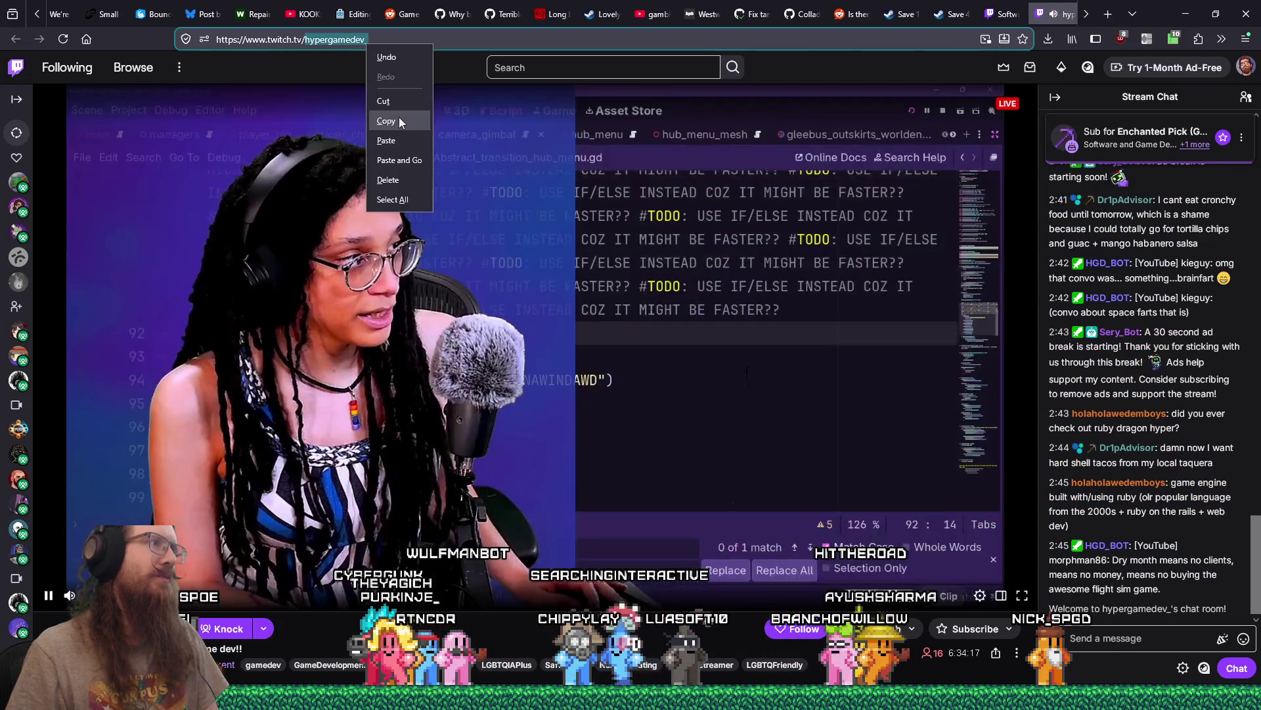
click(400, 120)
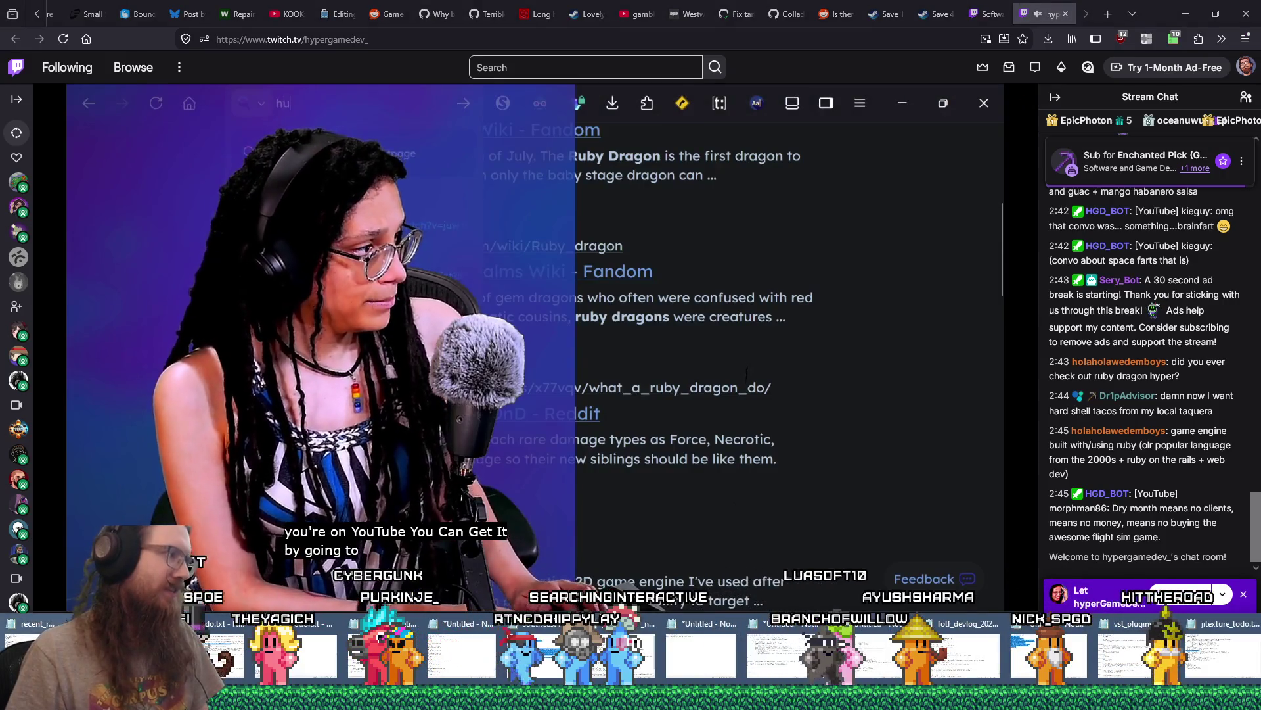
Bring up recent_raids.txt in Notepad and search it for an earlier entry of the copied channel name.
click(39, 651)
key(ctrl+f)
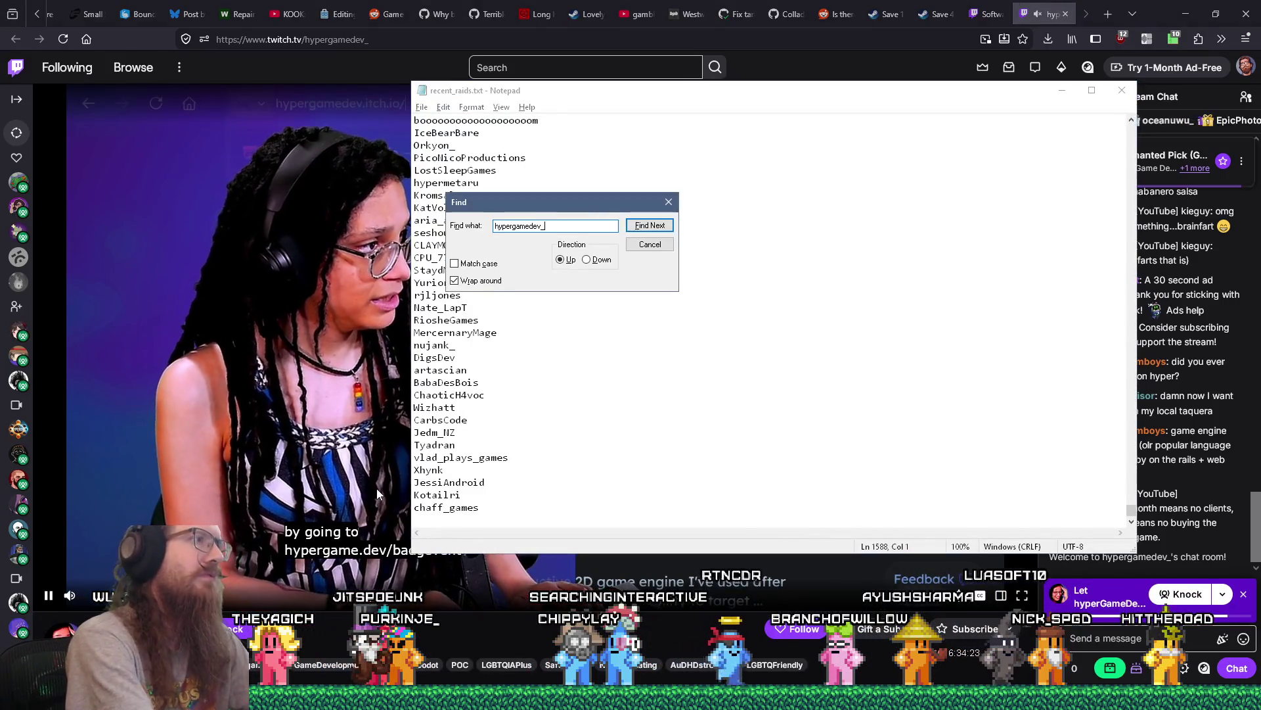
key(Escape)
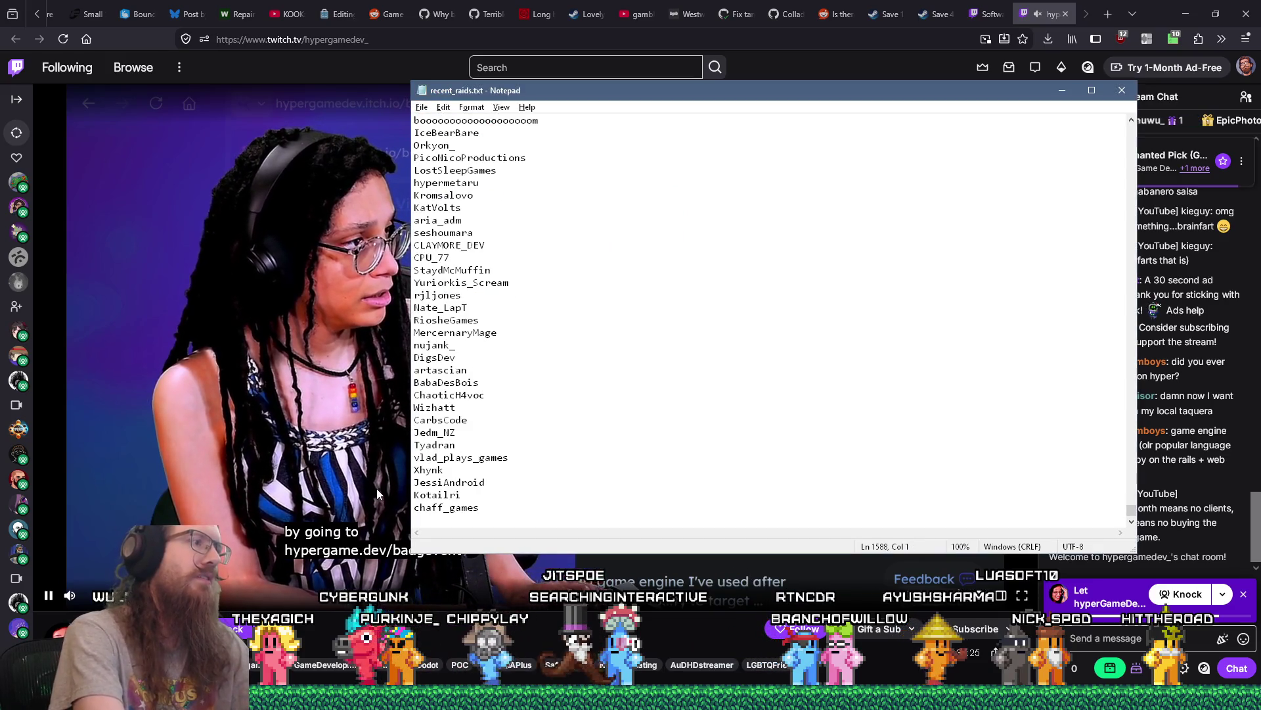
key(F3)
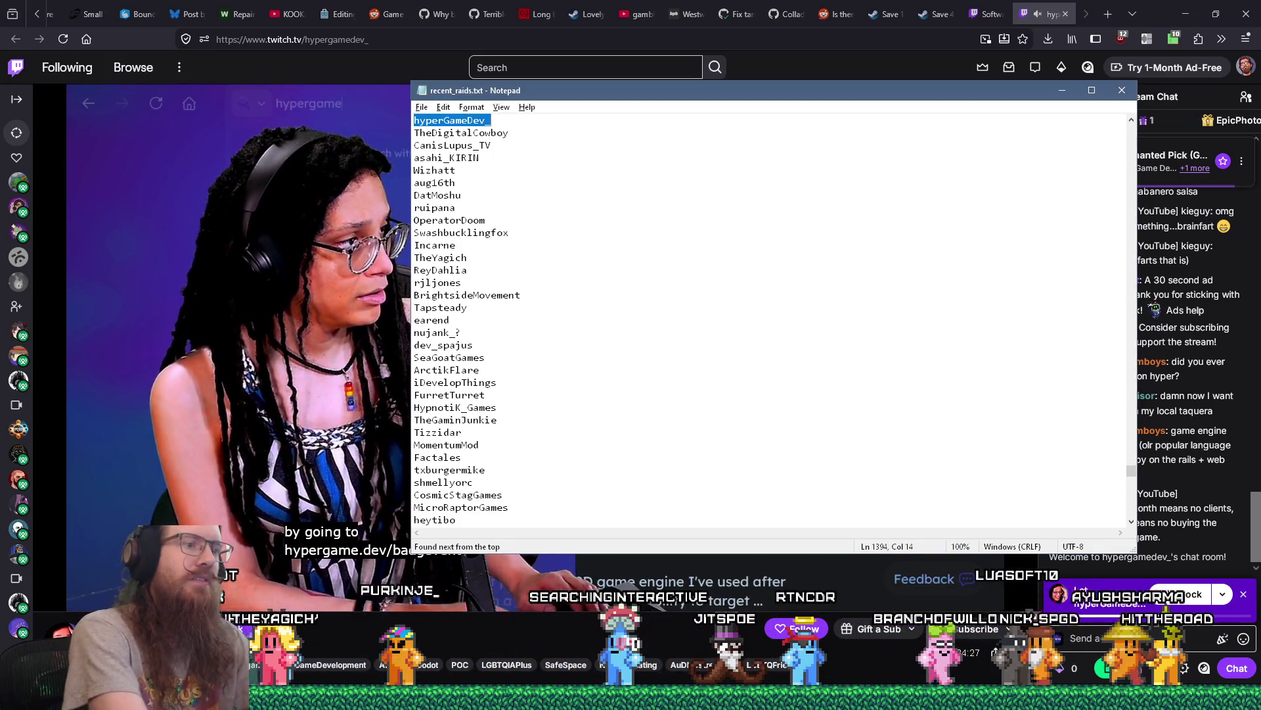
Append the channel name as the list's last line, save recent_raids.txt and close Notepad.
key(ctrl+End)
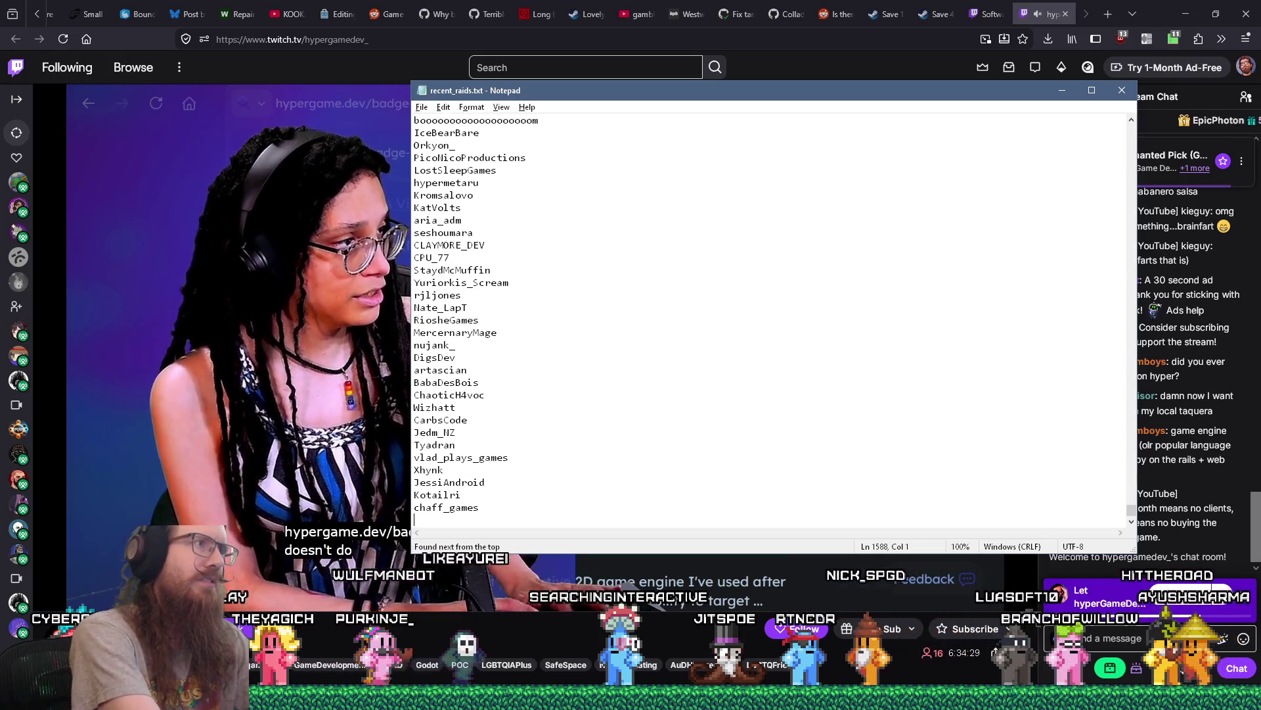
text(hyperGameDev_)
key(Return)
key(ctrl+s)
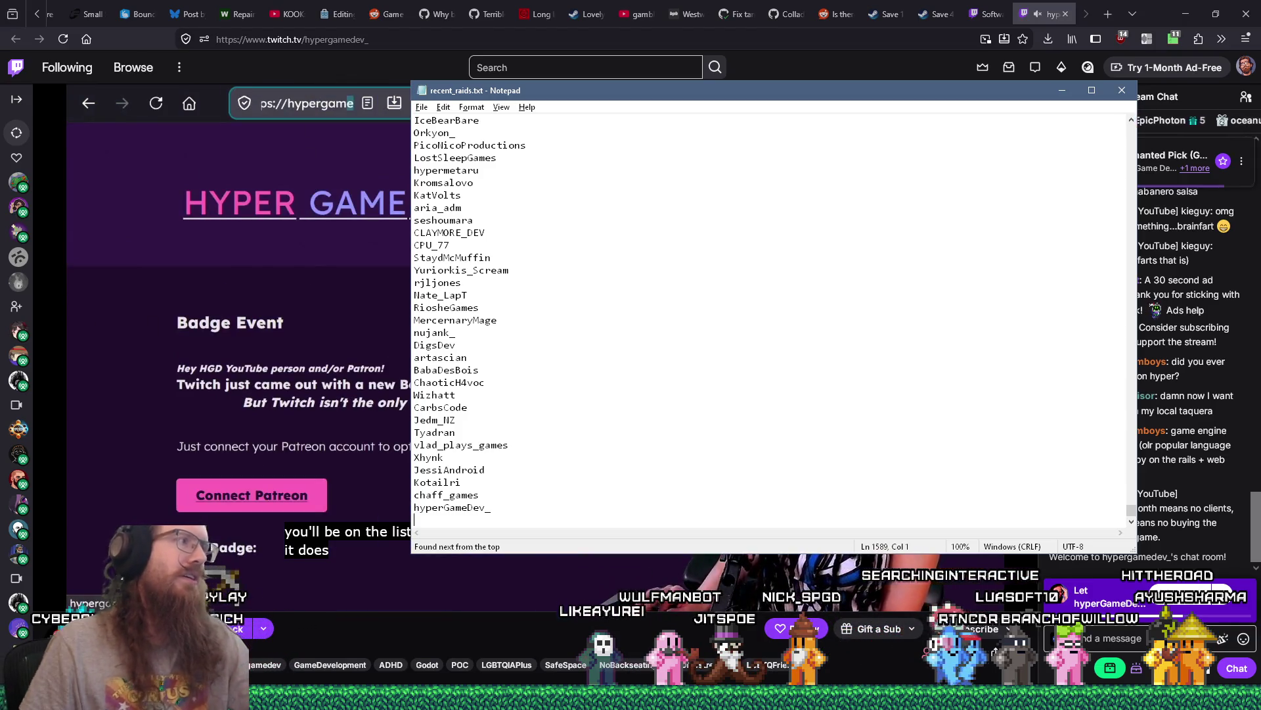
key(alt+F4)
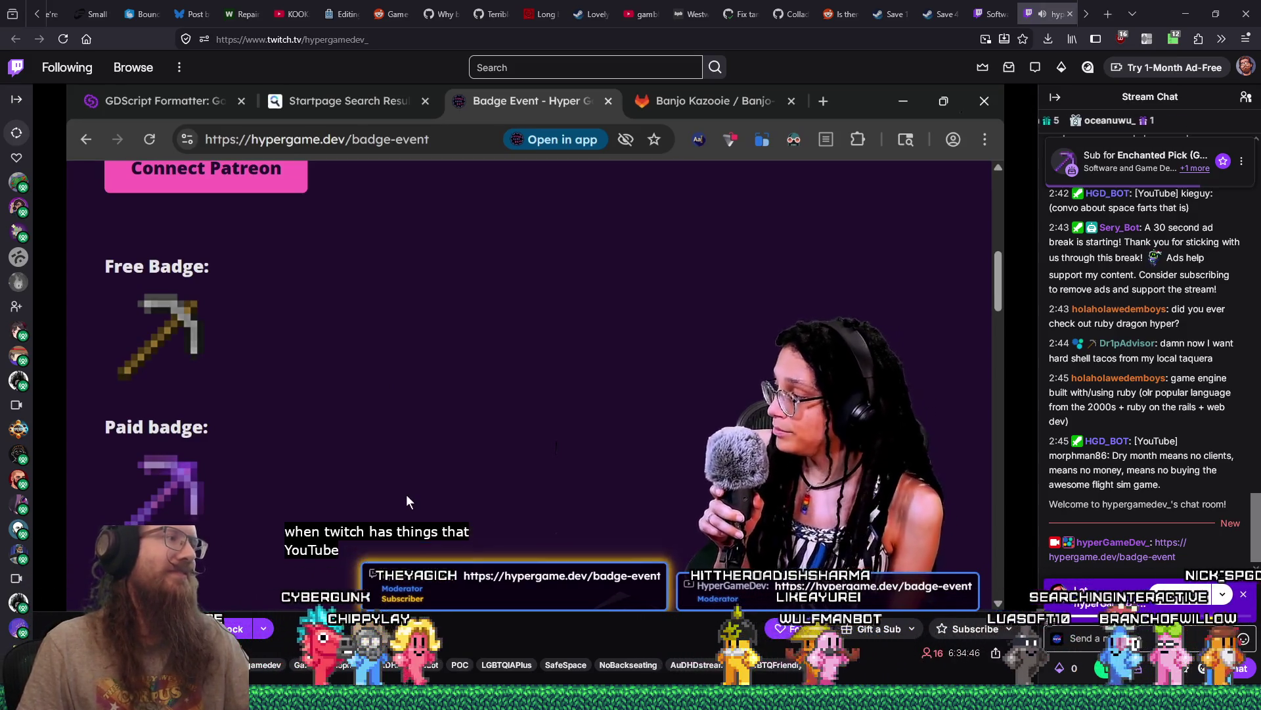
mouse_move(406, 501)
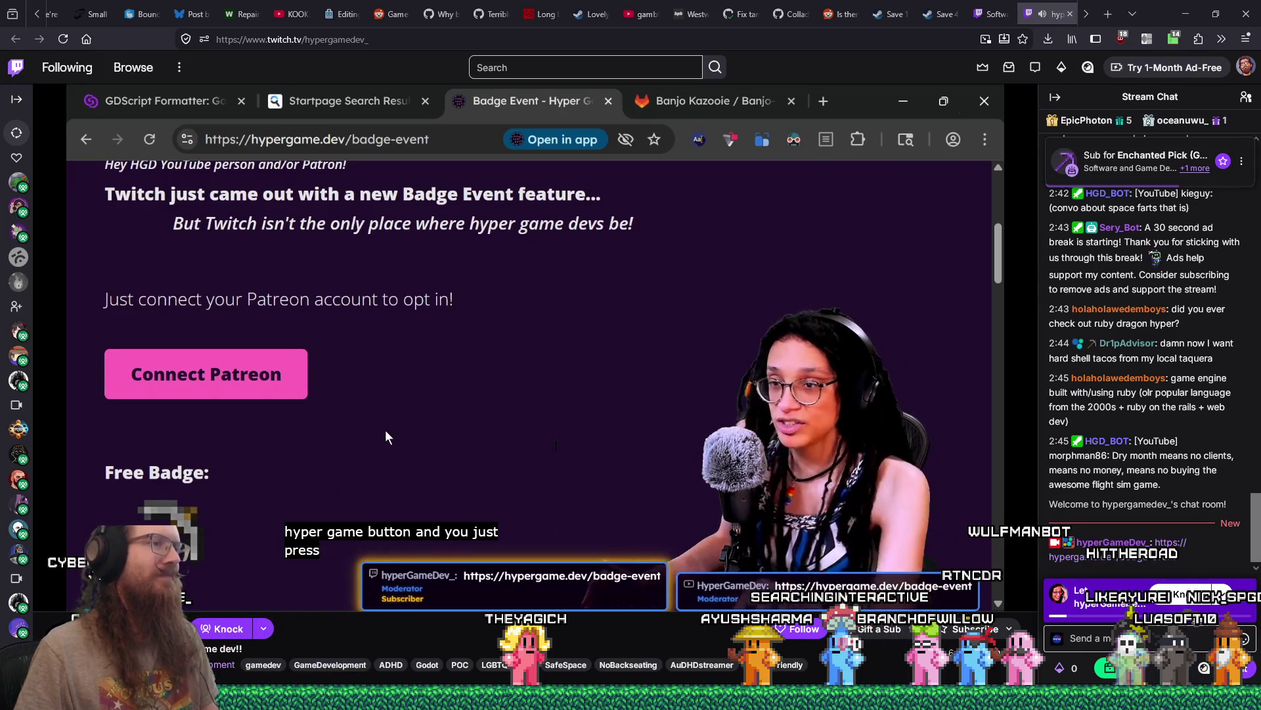
mouse_move(252, 600)
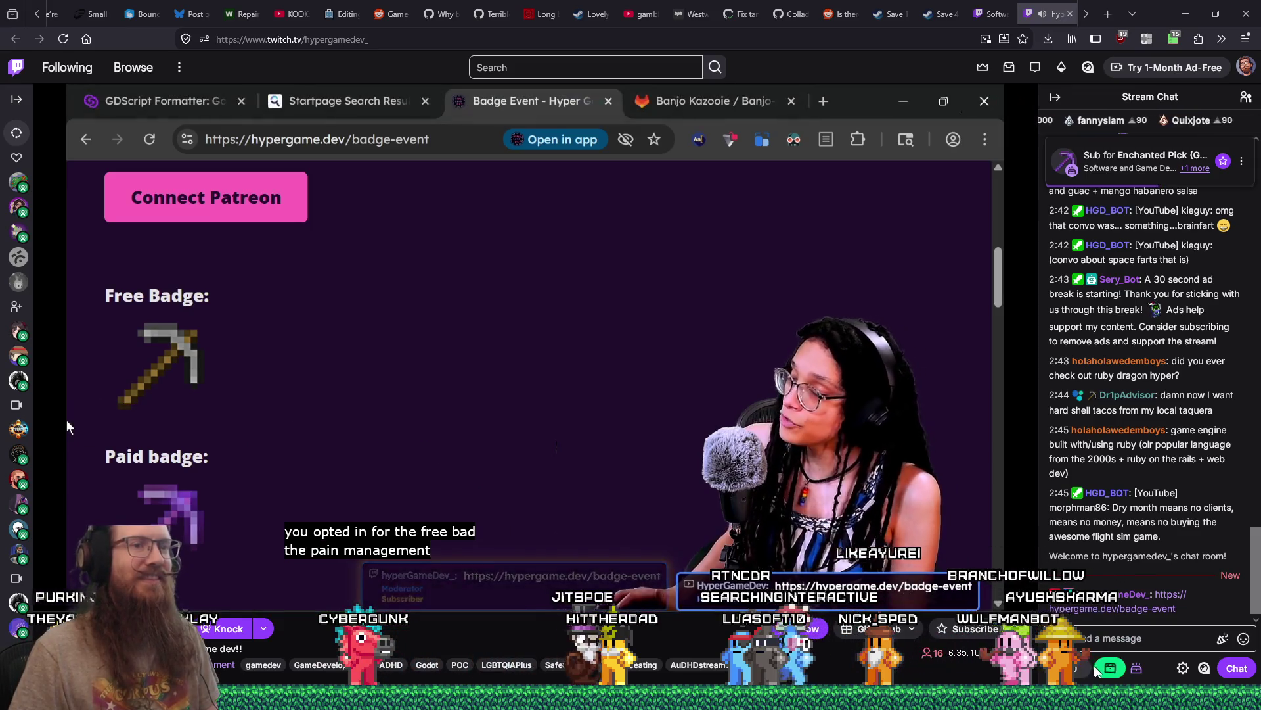
click(1093, 647)
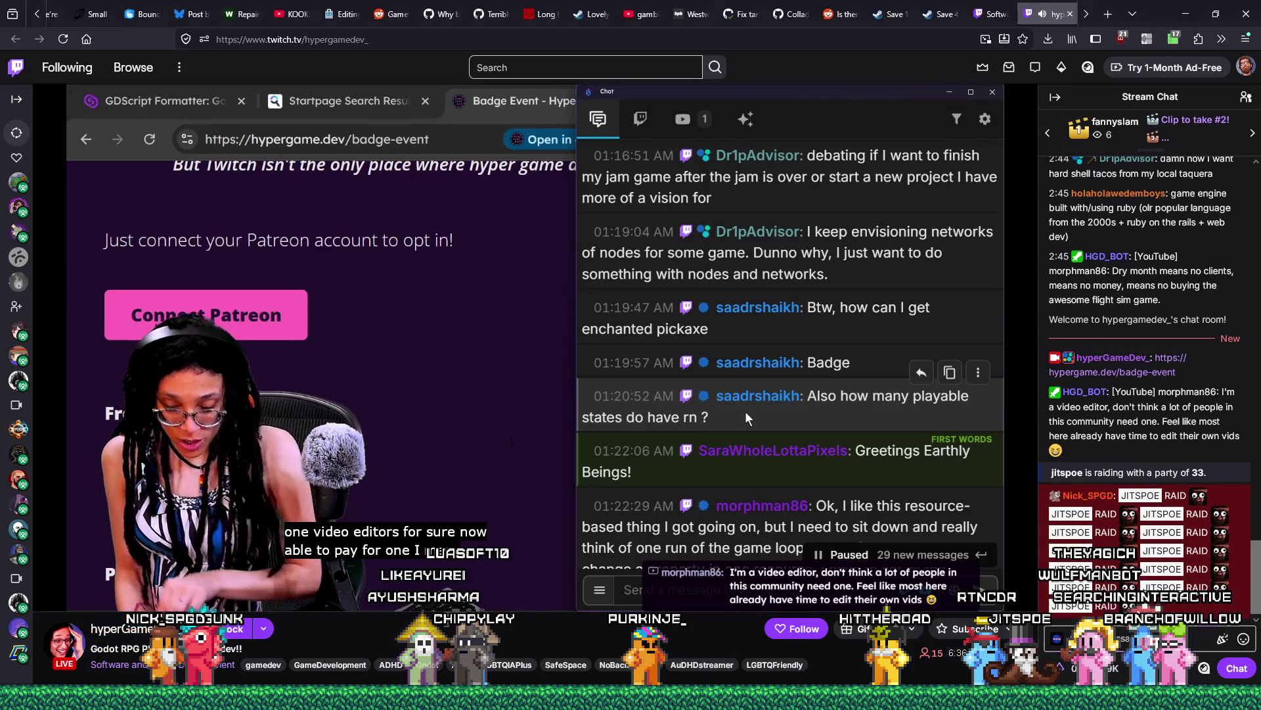
Open the emote picker beside the Twitch chat box to choose reaction emotes.
click(1242, 638)
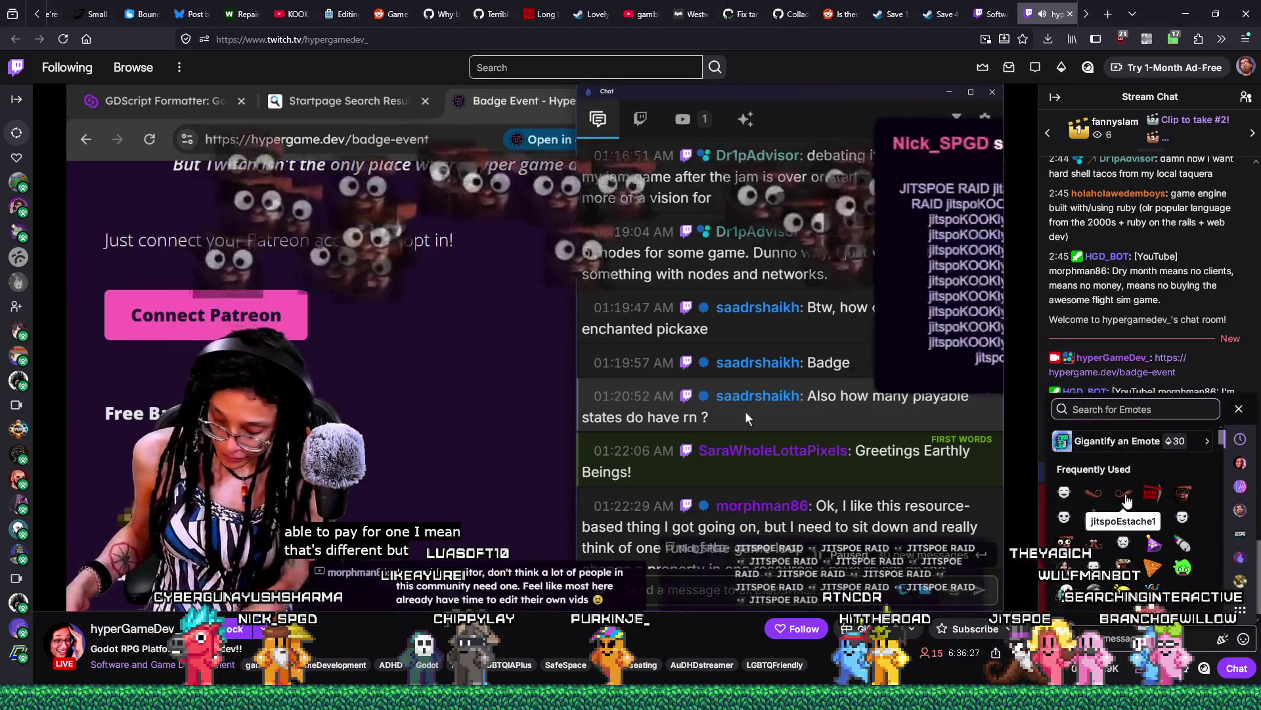